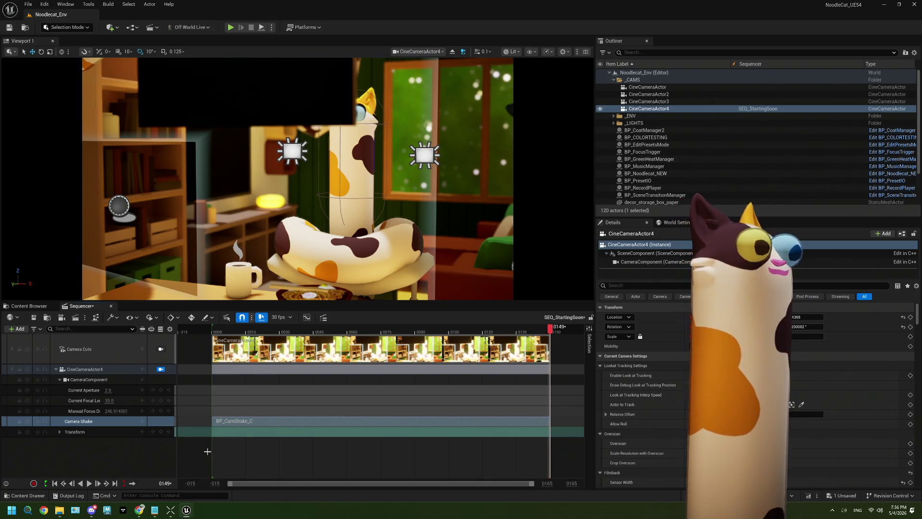
Step: Play, replay and pause the sequence to preview the current camera shake
click(89, 483)
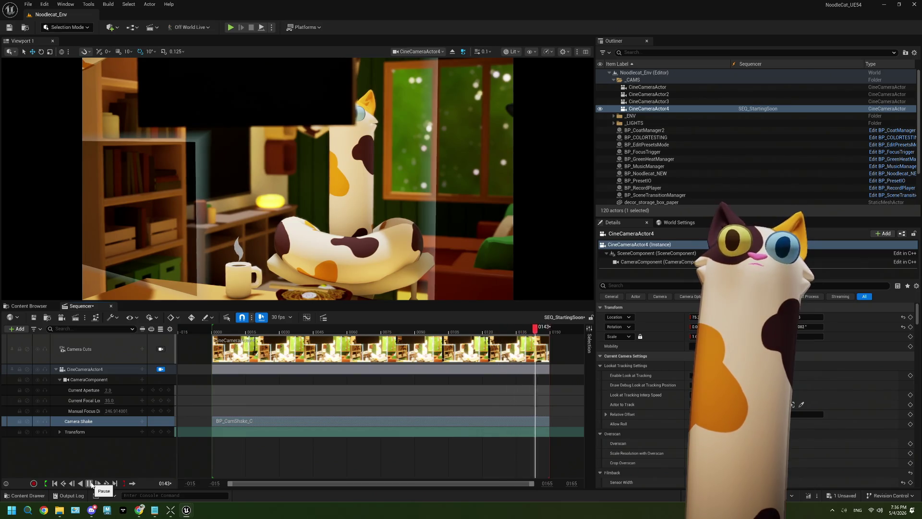
click(90, 483)
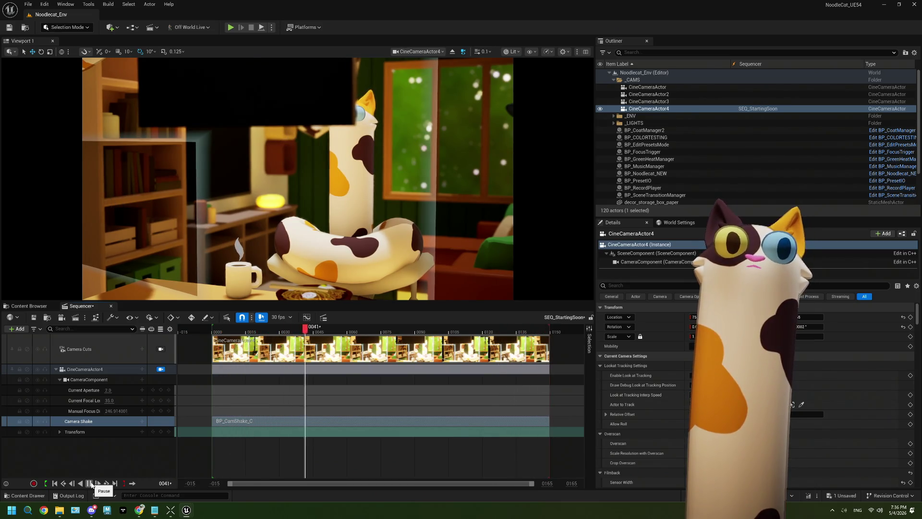
click(90, 483)
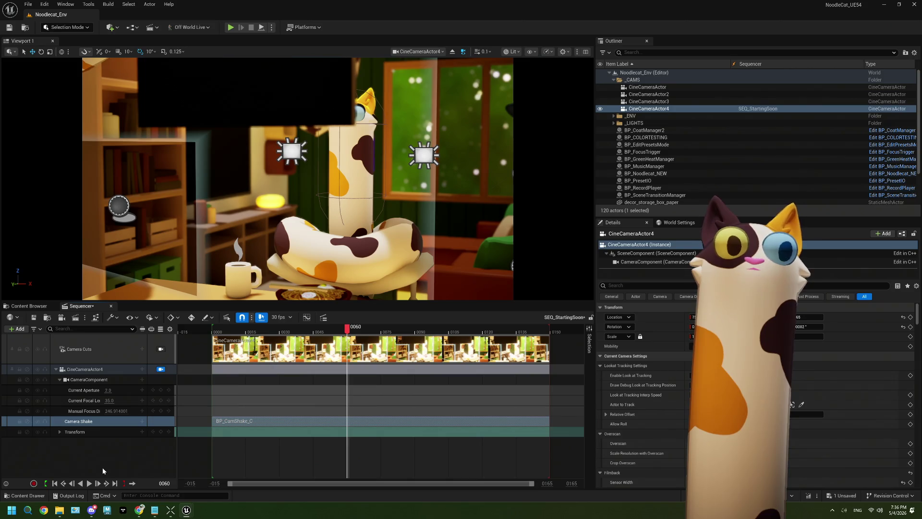
click(90, 484)
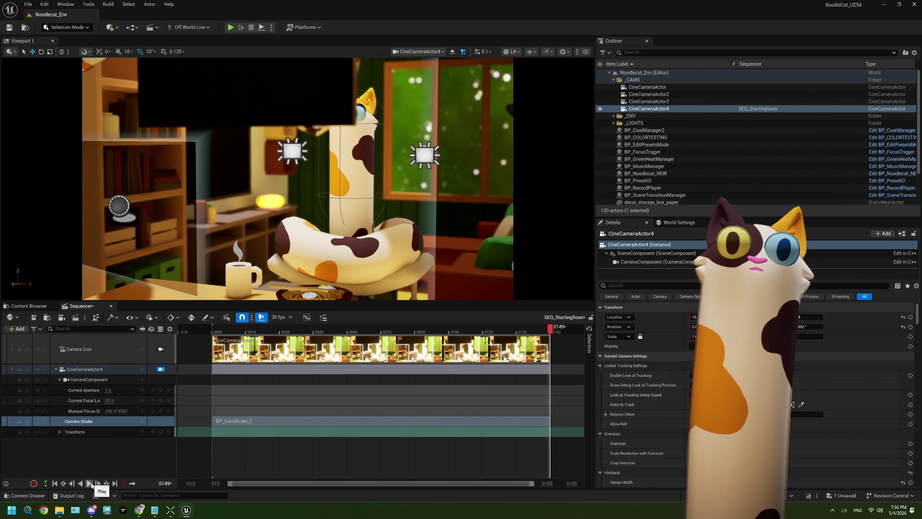
click(90, 484)
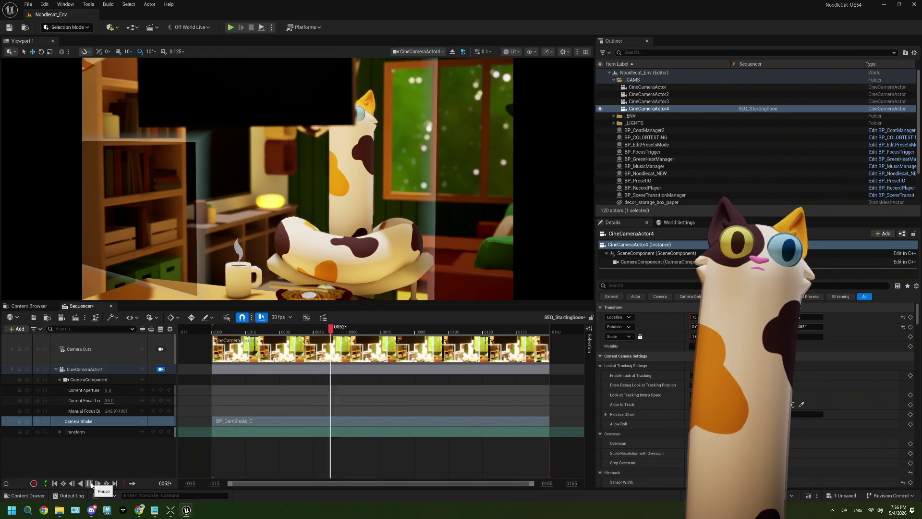
click(90, 483)
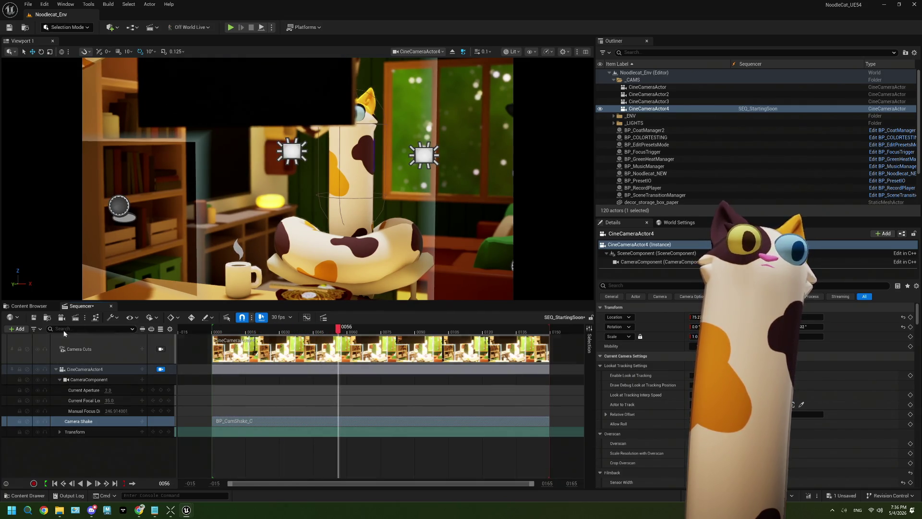
Step: Set BP_CamShake's Location Amplitude Multiplier to 2.0 and save the asset
mouse_move(185, 509)
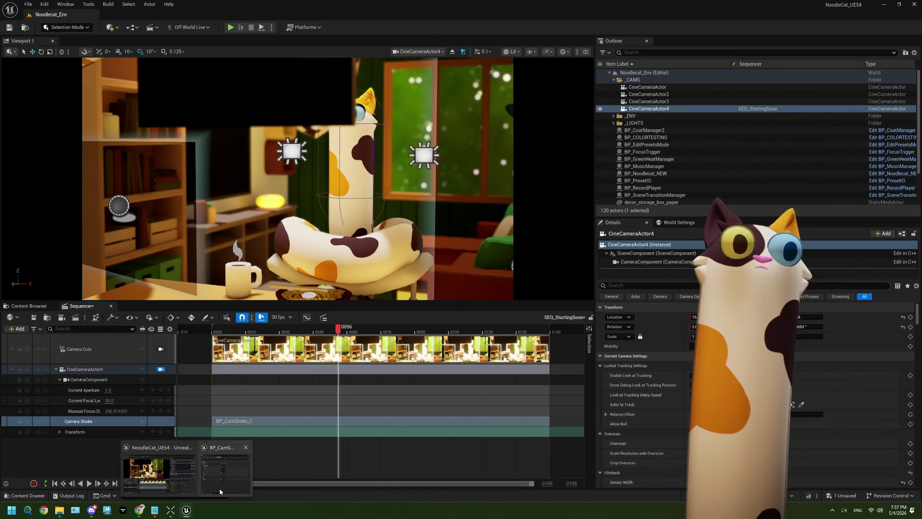
click(226, 475)
mouse_move(424, 58)
mouse_down()
mouse_move(364, 47)
mouse_move(392, 62)
mouse_move(273, 31)
mouse_move(291, 29)
mouse_up()
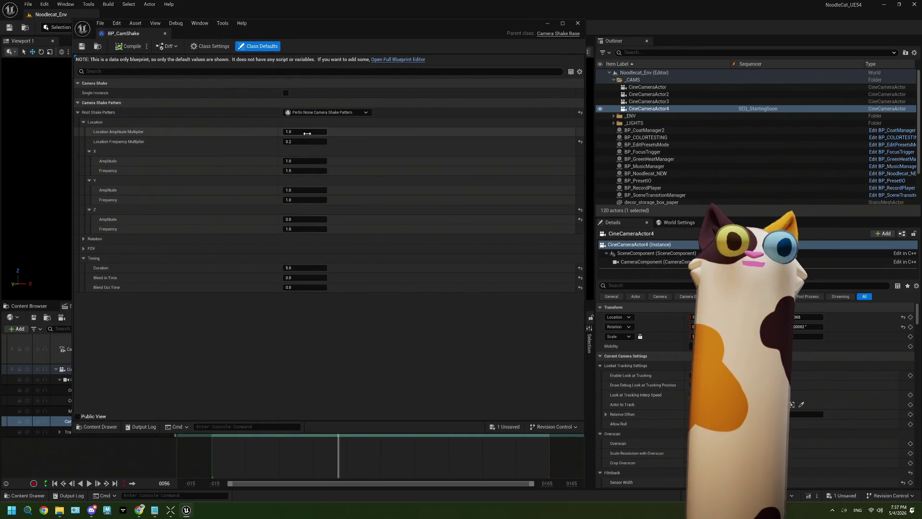
click(307, 133)
text(2)
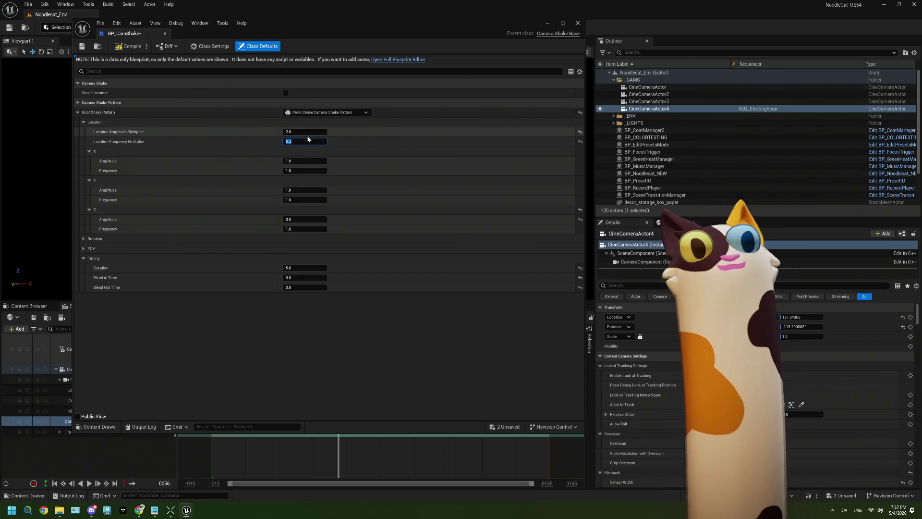
click(81, 48)
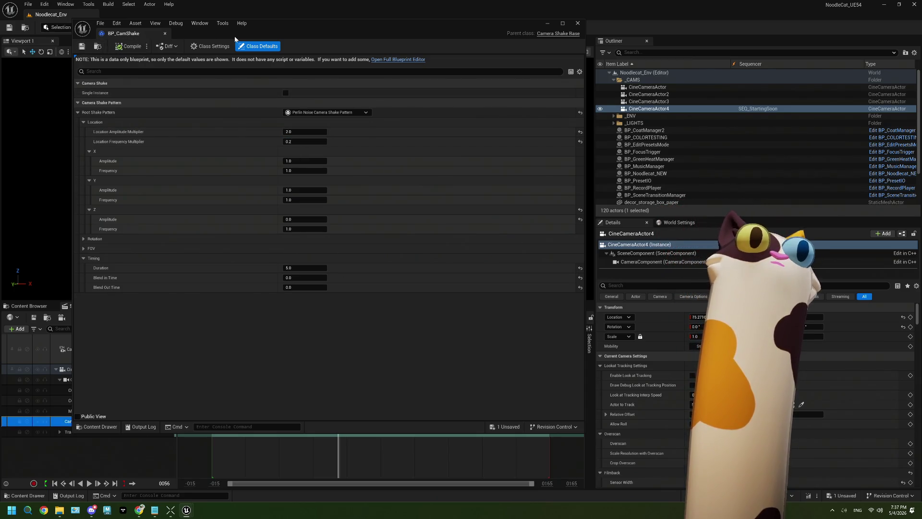
drag(272, 30, 300, 52)
mouse_move(491, 146)
mouse_down()
mouse_move(512, 148)
mouse_move(426, 388)
mouse_up()
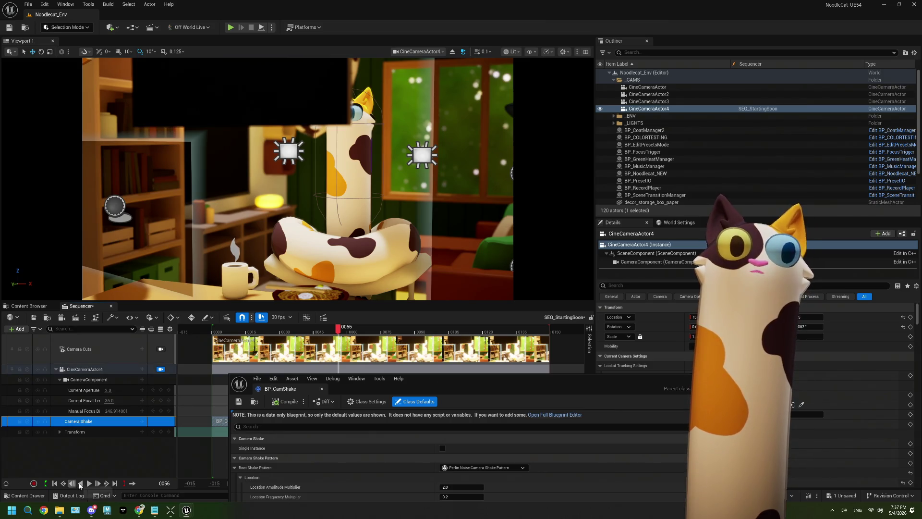
Step: Play the sequence to preview the 2.0-amplitude shake, then bring the shake editor back into view
click(87, 485)
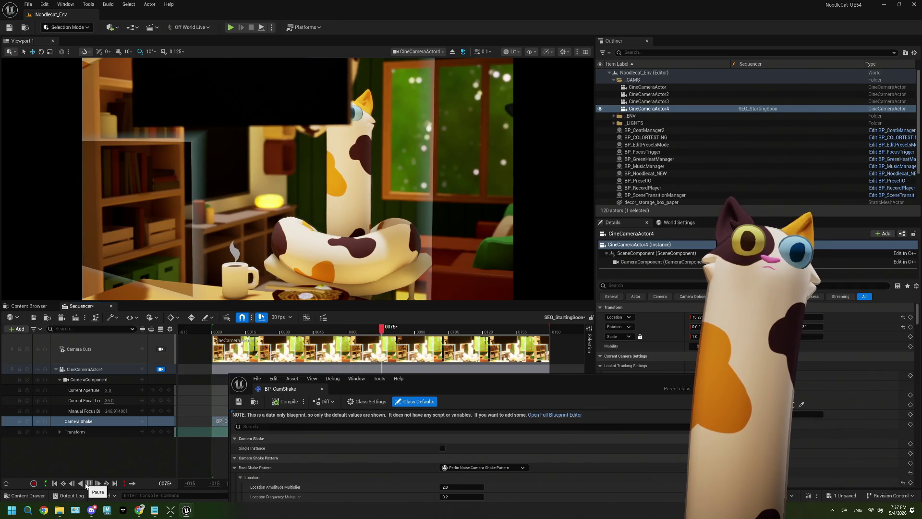
click(87, 483)
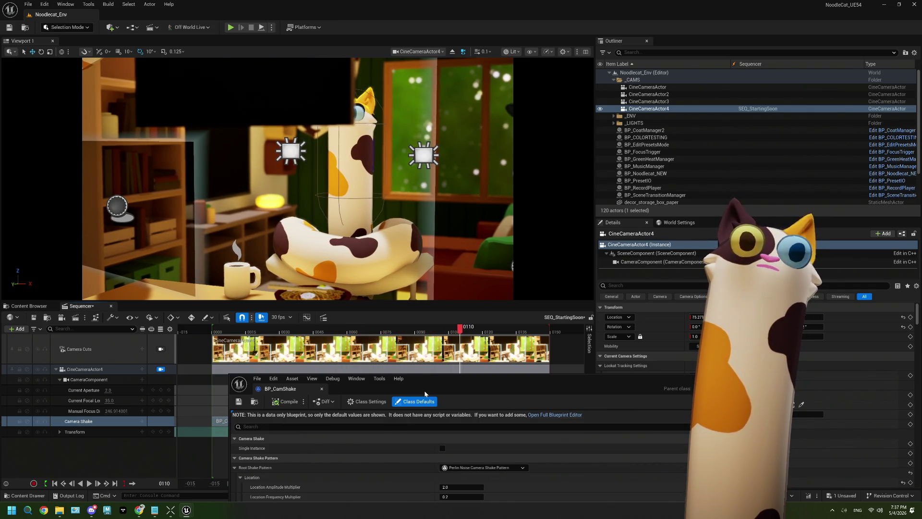
drag(425, 394, 363, 95)
Step: Try Composite, then Sequence Camera Shake Pattern as the root, leaving the sequence asset unset
click(388, 169)
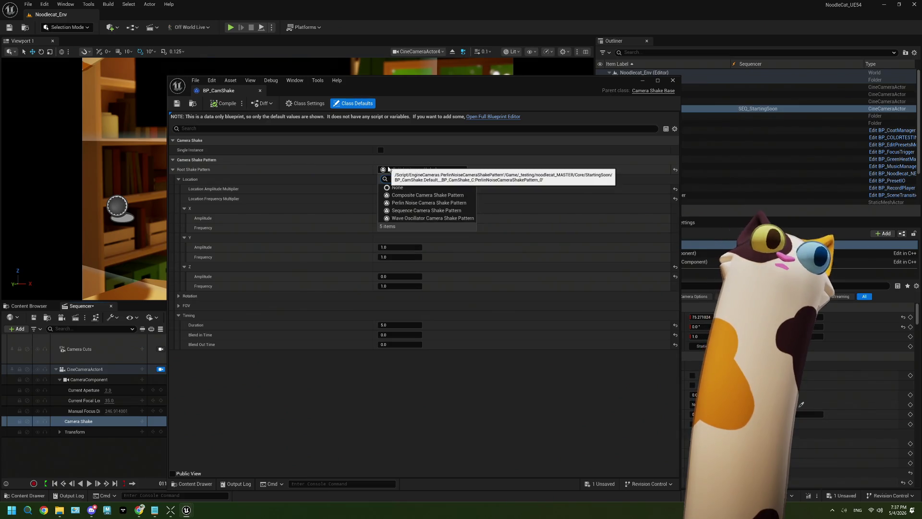
click(425, 195)
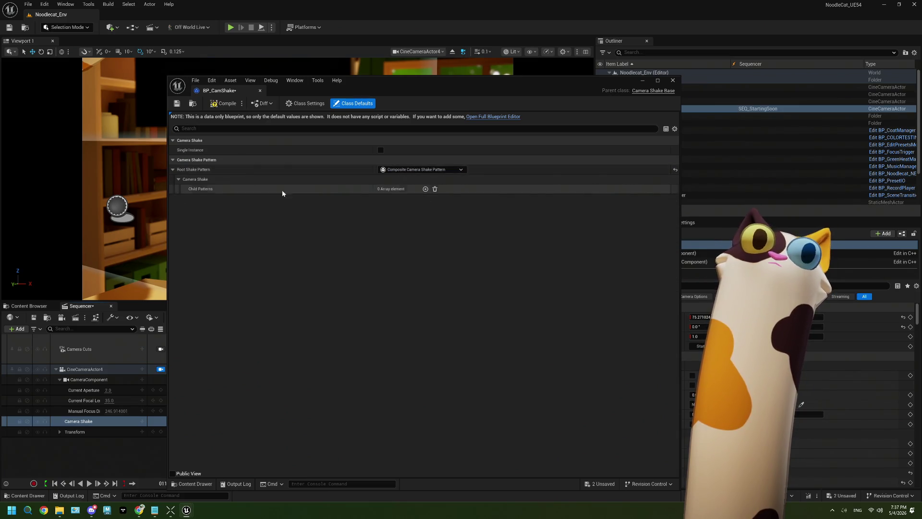
click(413, 170)
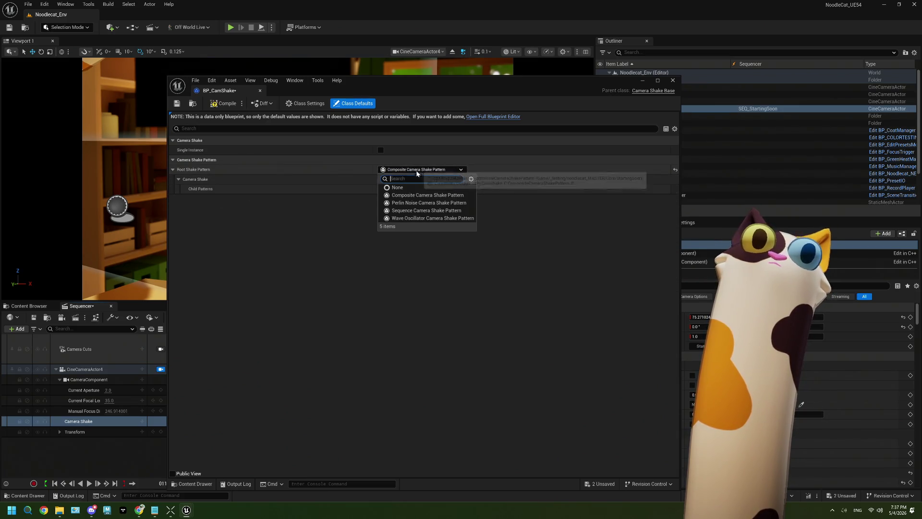
click(413, 211)
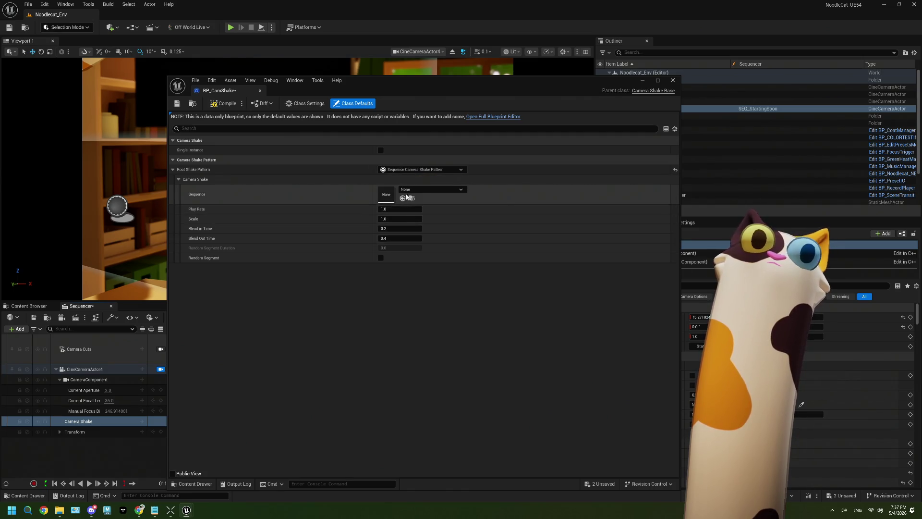
click(422, 189)
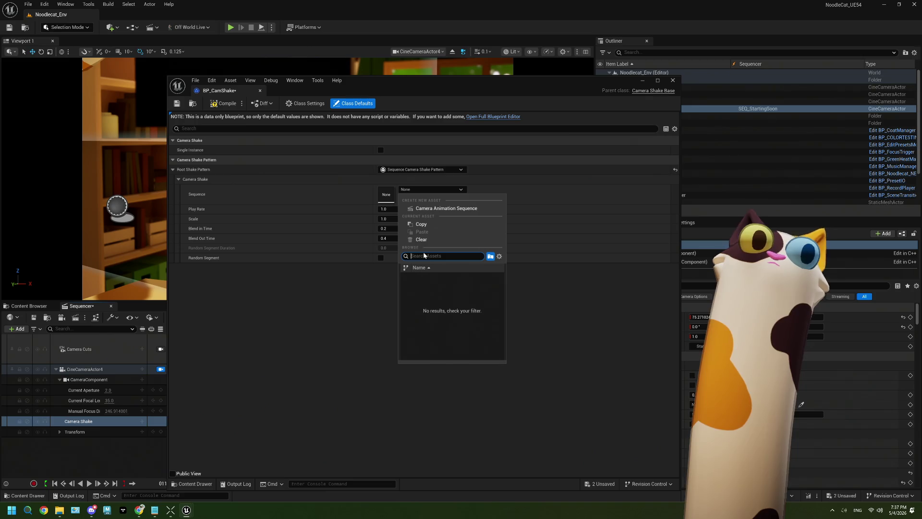
click(342, 289)
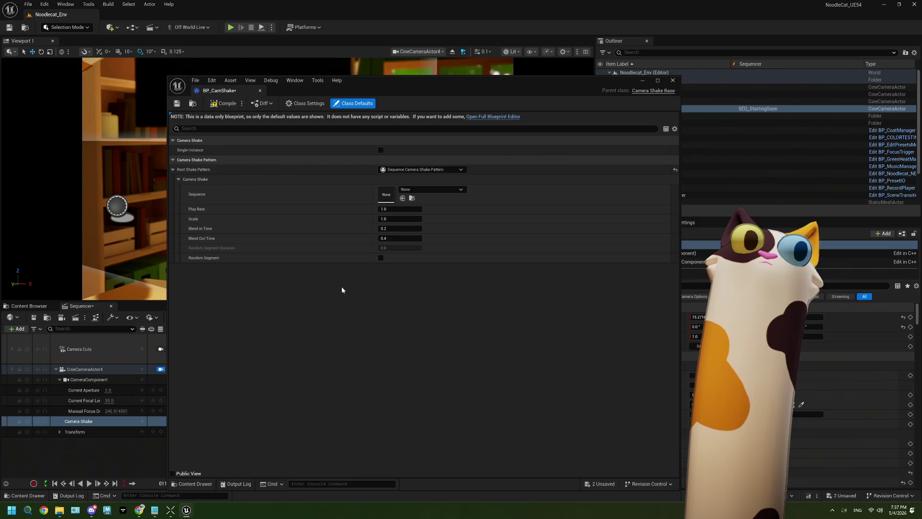
Step: Switch the root pattern to Wave Oscillator, compile, save, and play the sequence
click(421, 170)
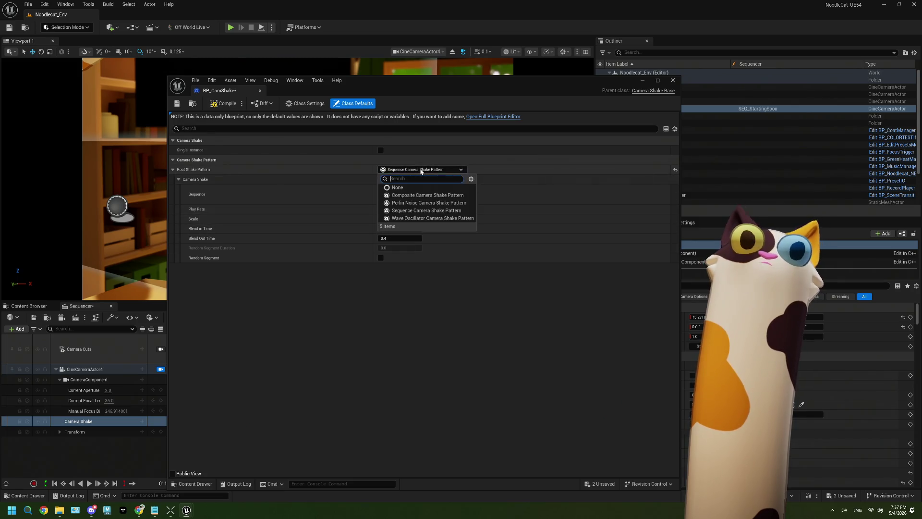
click(428, 218)
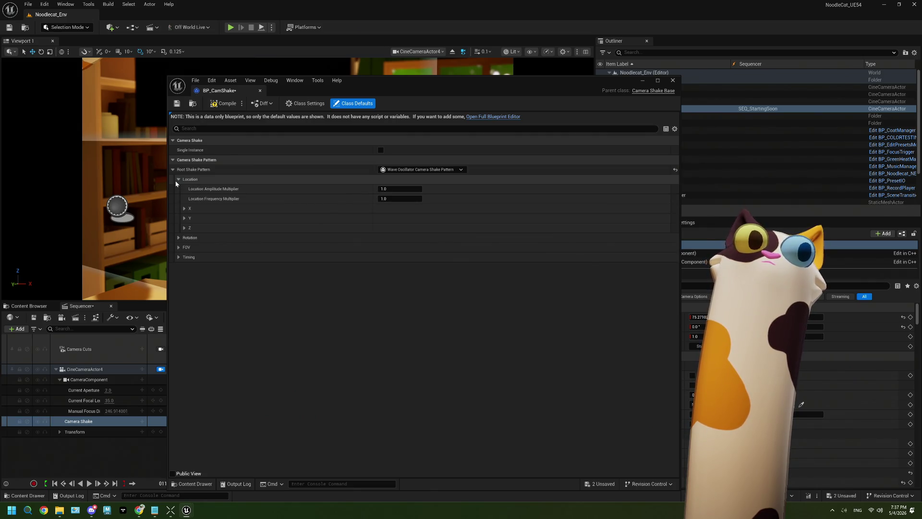
click(224, 103)
click(176, 103)
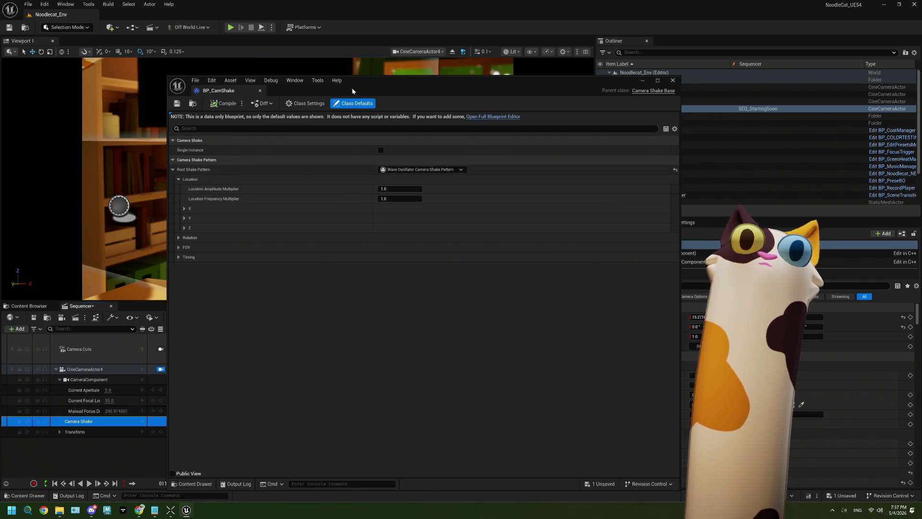
drag(352, 89, 494, 396)
click(91, 484)
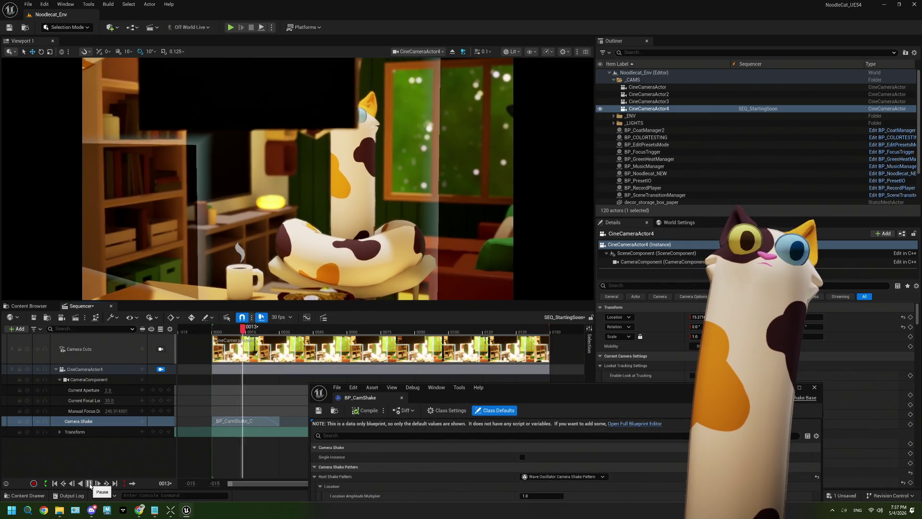
Step: Briefly play and stop the sequence to check the wave shake
click(90, 484)
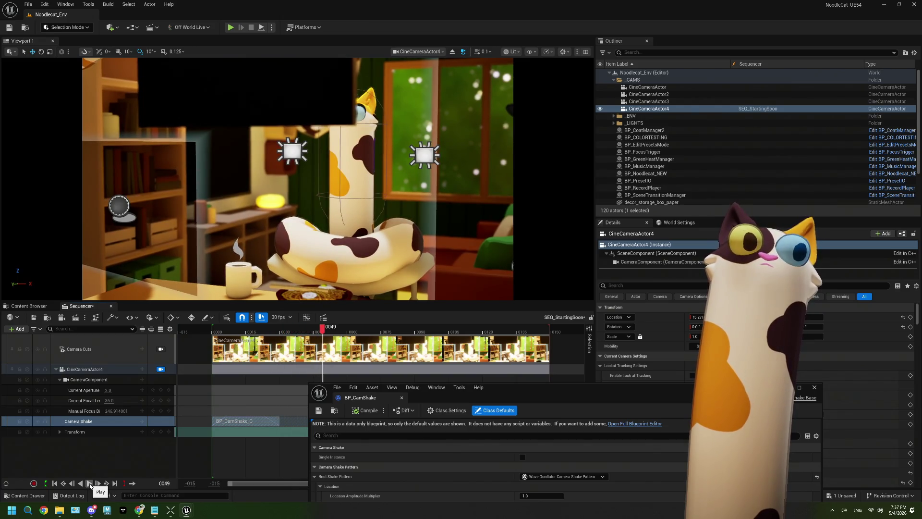
click(90, 484)
click(93, 484)
Step: Set the shake's Timing to Duration 5.0 with Blend In and Blend Out at 0.0
drag(576, 391, 463, 53)
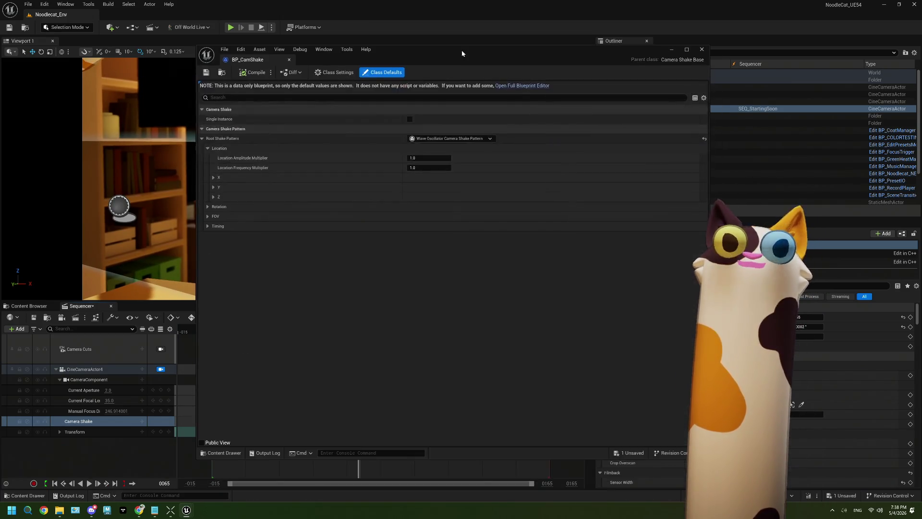
click(208, 229)
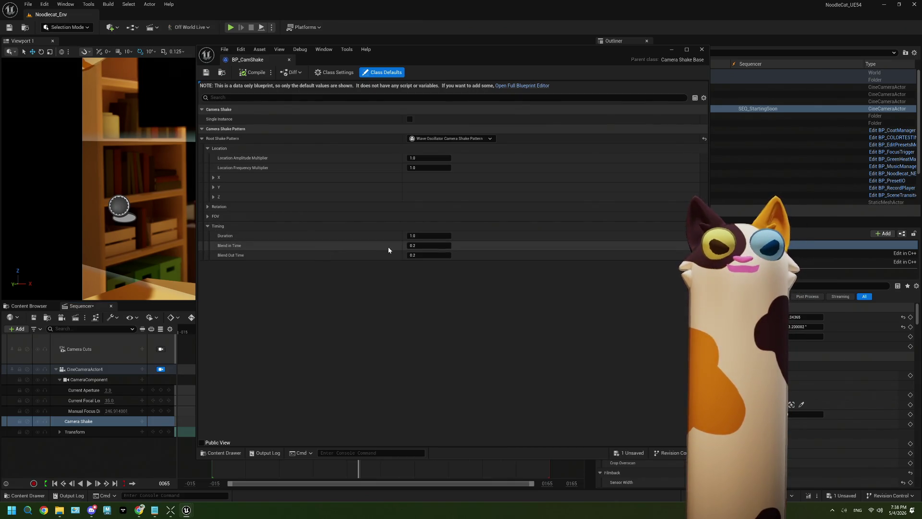
click(417, 229)
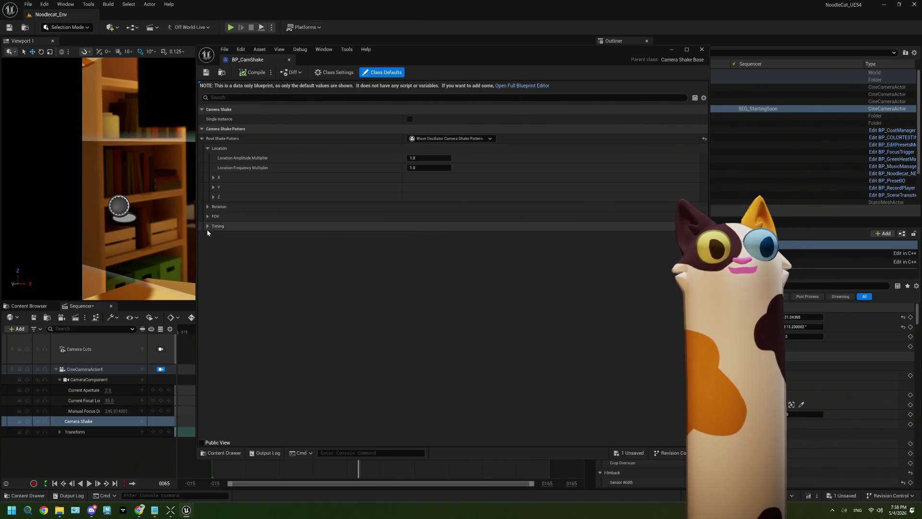
click(417, 226)
click(416, 236)
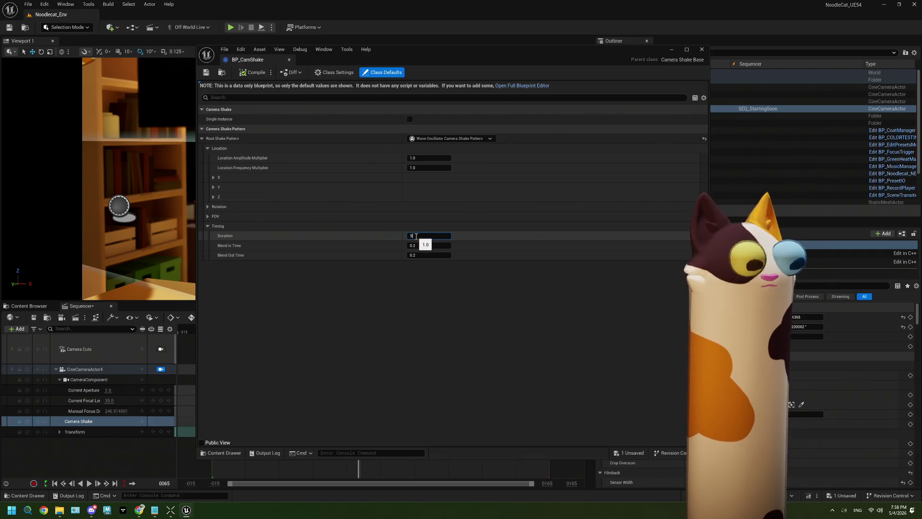
key(Return)
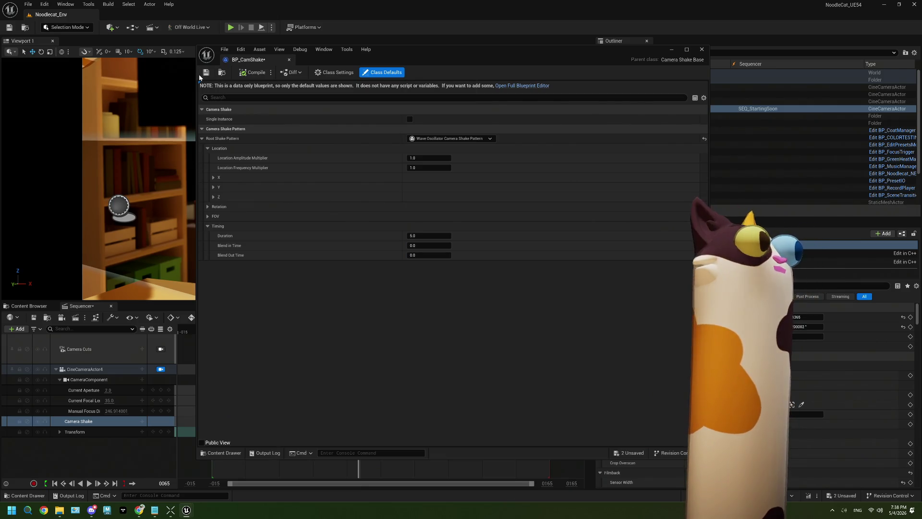
Step: Play and pause the sequence to preview the new shake timing
drag(481, 54, 646, 301)
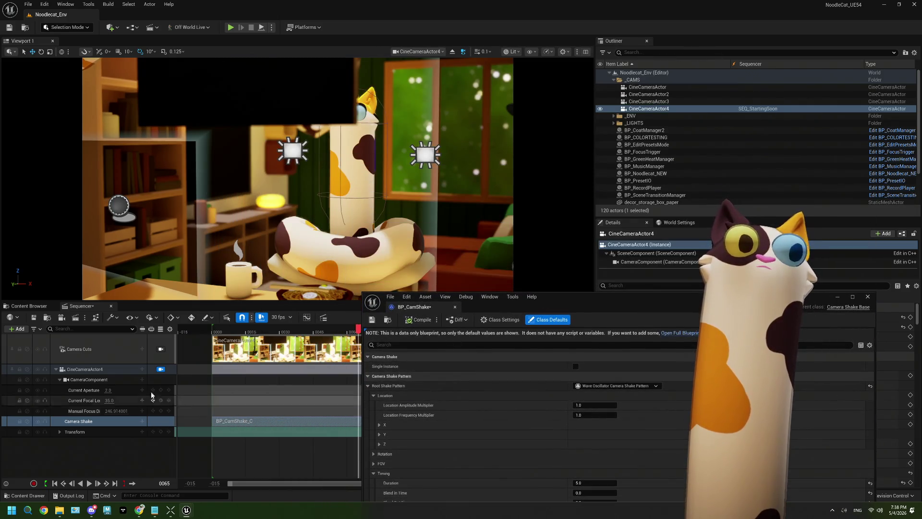
click(92, 483)
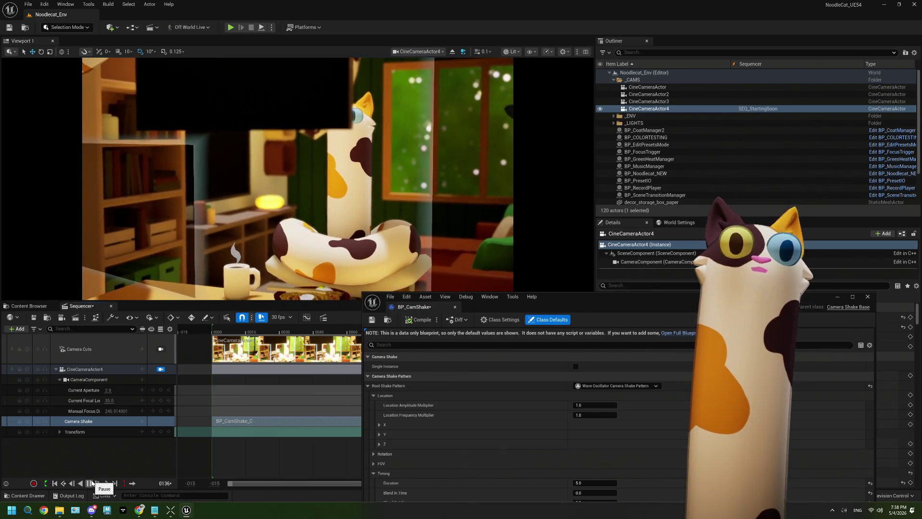
click(92, 484)
mouse_move(592, 302)
mouse_down()
mouse_move(422, 143)
mouse_move(398, 103)
mouse_up()
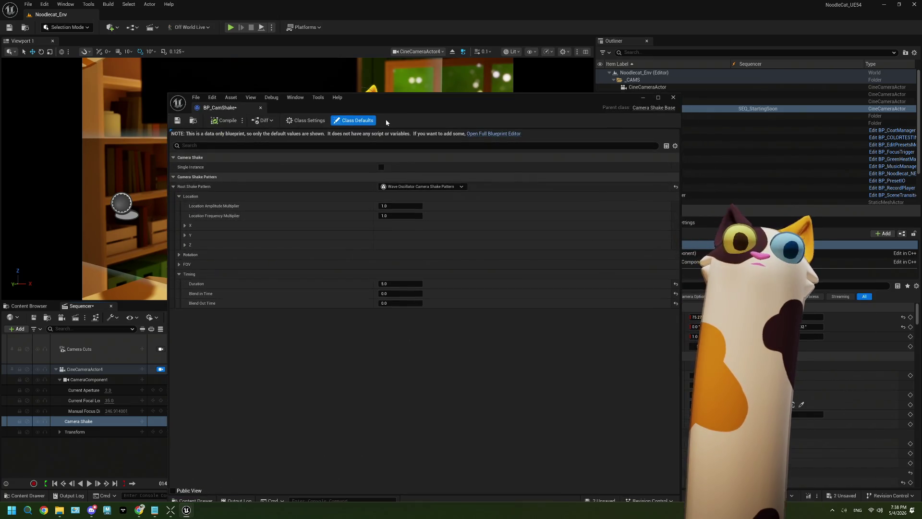
Step: In BP_CamShake's Rotation settings, enter 0 for the Rotation Frequency Multiplier
click(253, 258)
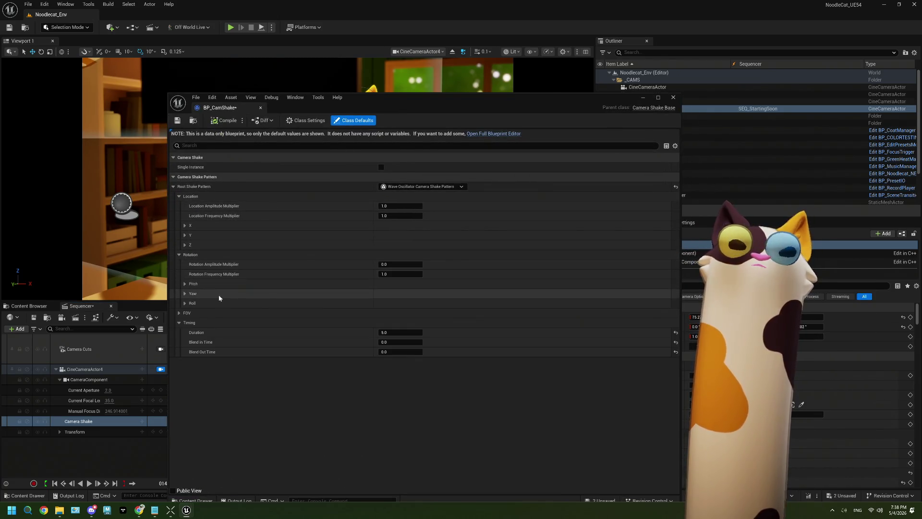
click(242, 285)
click(244, 284)
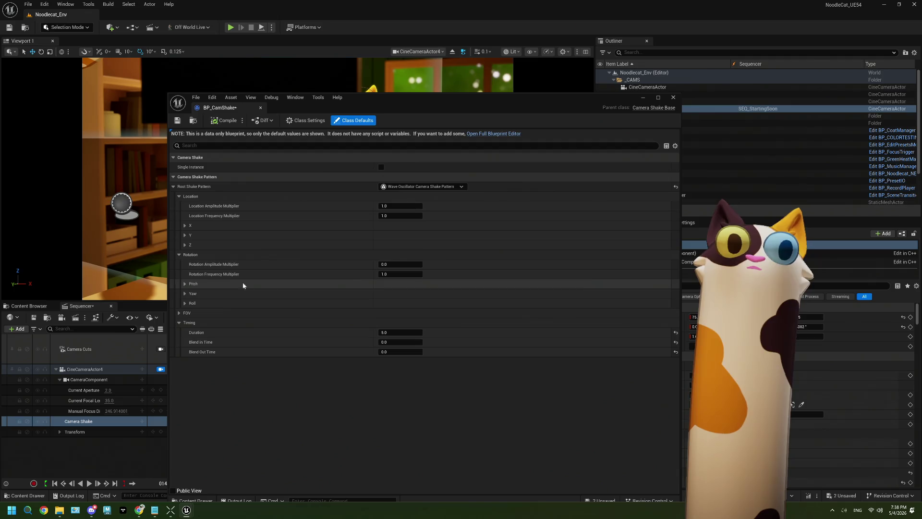
click(401, 274)
text(0)
key(Tab)
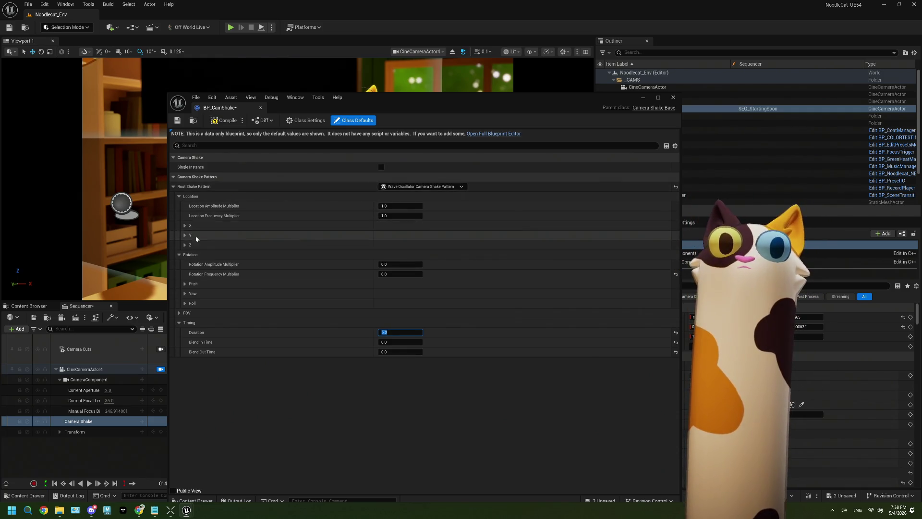
Step: Set Z Amplitude to 0 and X and Y Initial Offset Type to Zero, then save
click(185, 245)
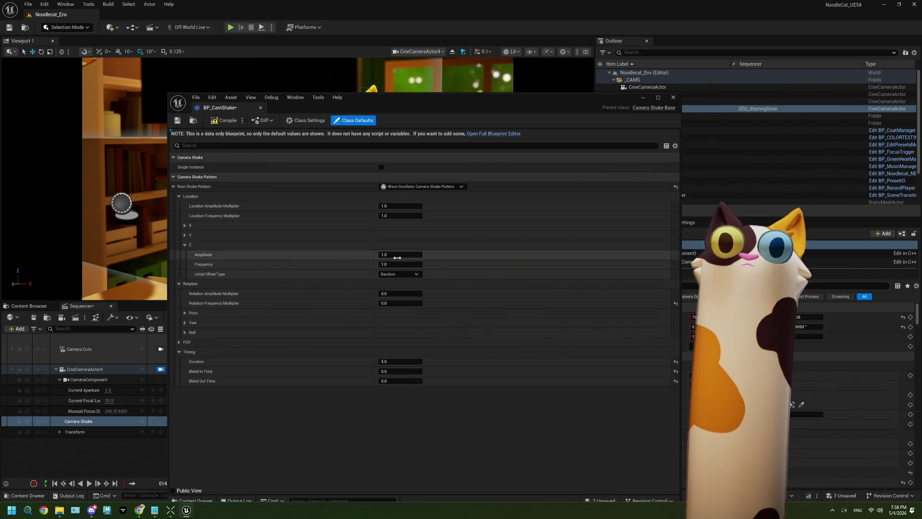
click(397, 255)
text(0)
click(184, 235)
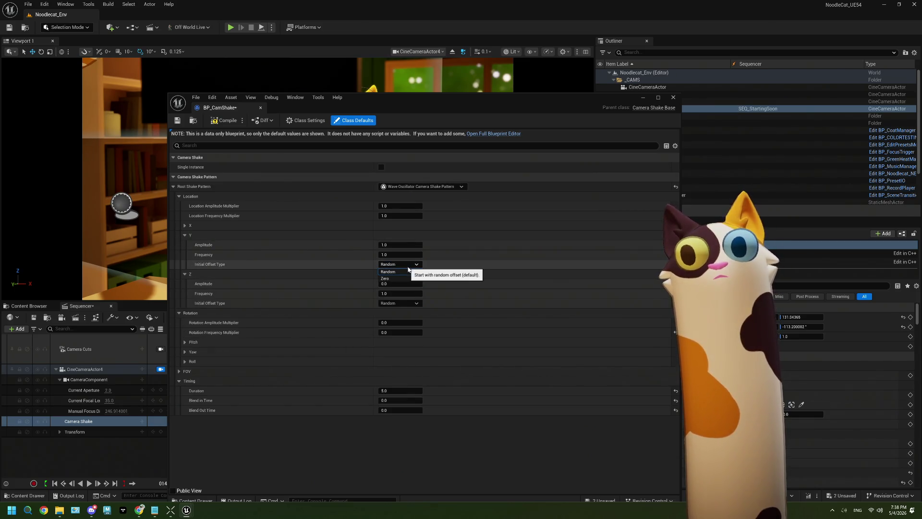
click(185, 225)
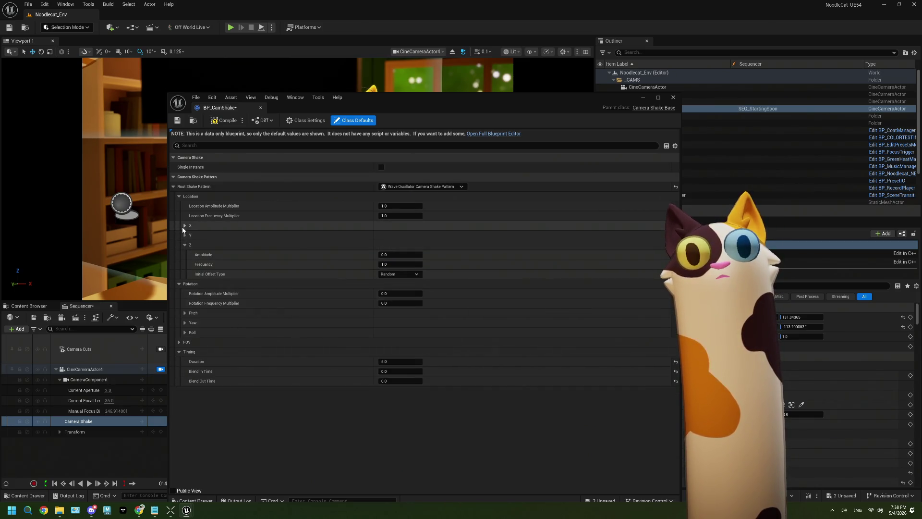
click(185, 226)
click(400, 264)
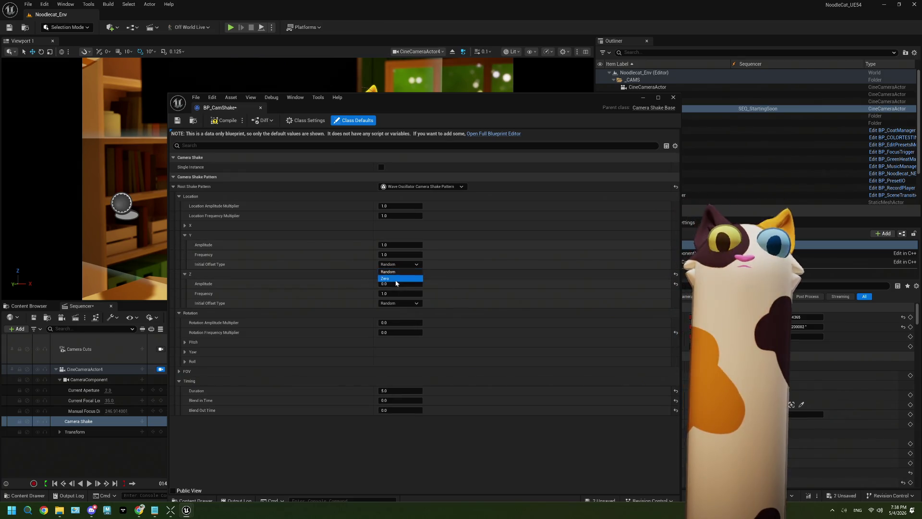
click(391, 279)
click(184, 225)
click(400, 254)
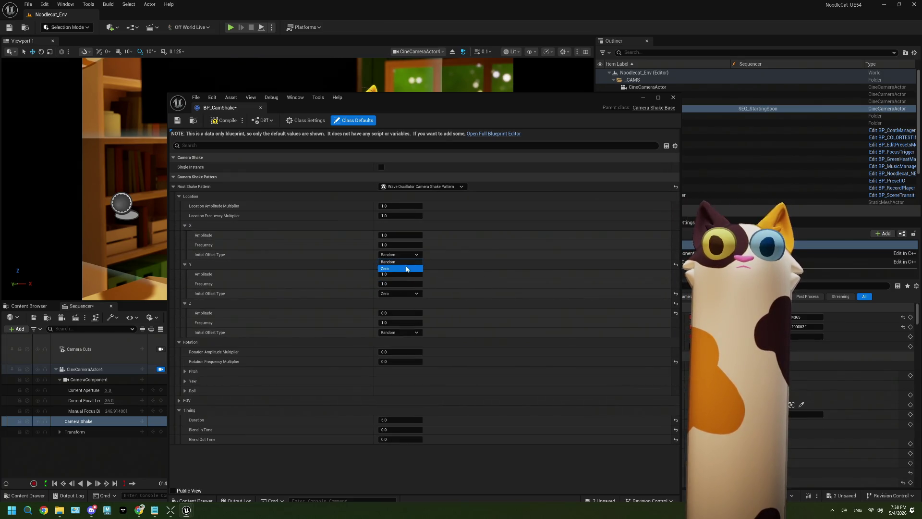
click(392, 268)
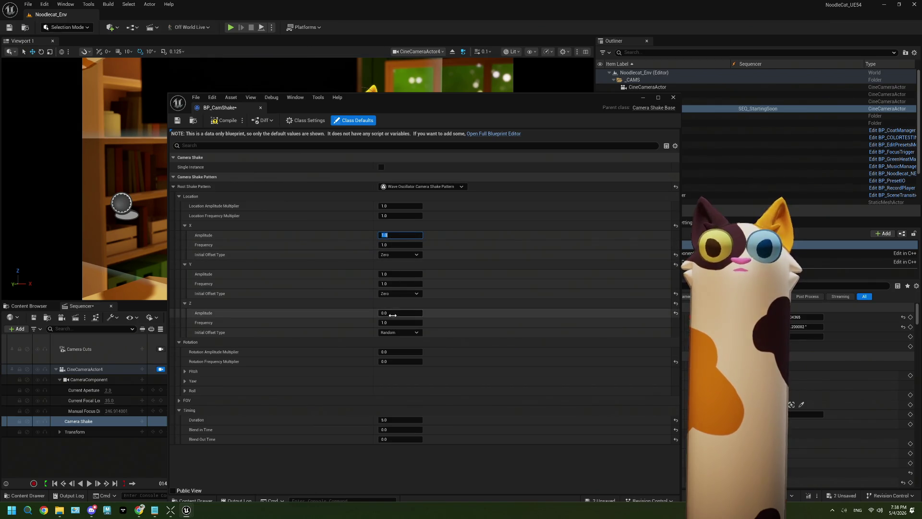
click(178, 121)
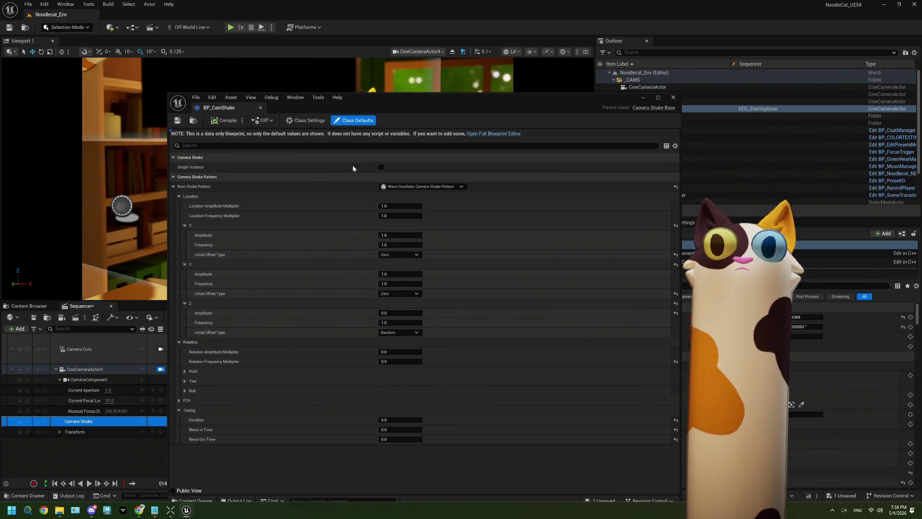
Step: Set Location Amplitude Multiplier to 0.2, compile, and play the sequence to check it
click(398, 206)
text(0.2)
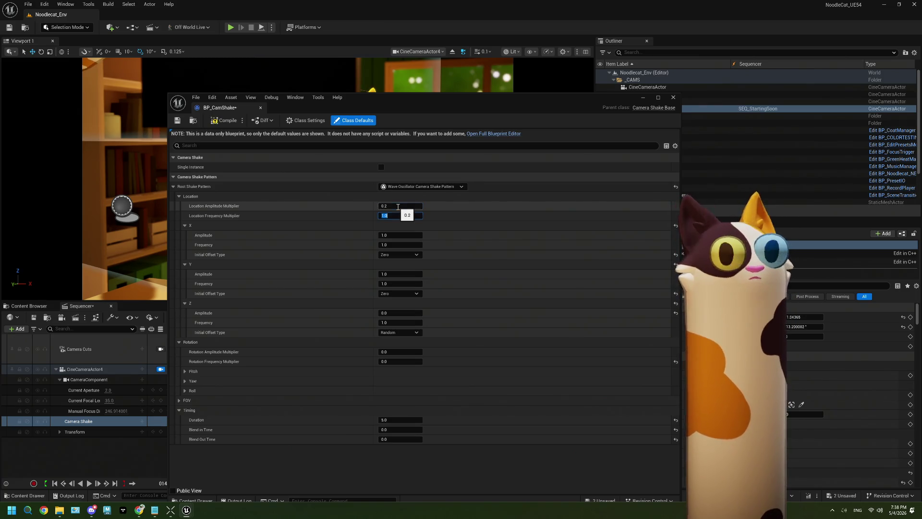
key(Tab)
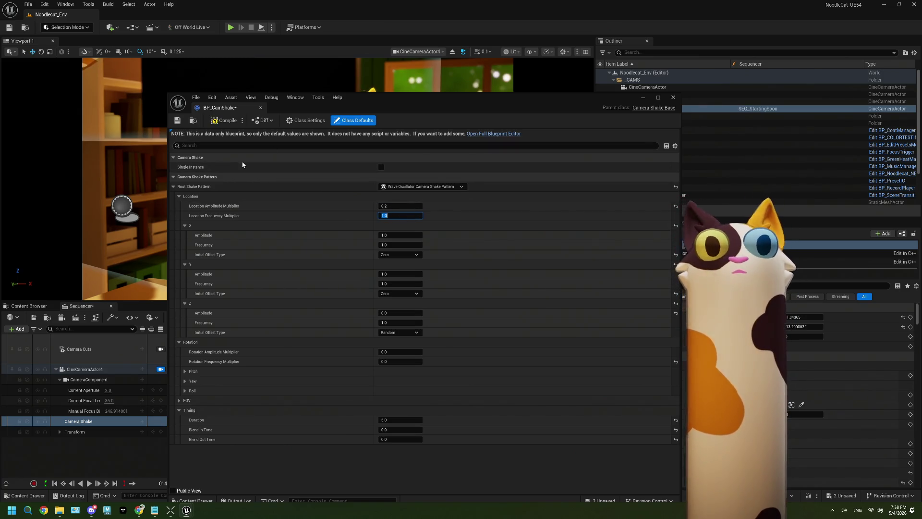
click(223, 120)
drag(308, 108, 511, 212)
click(91, 486)
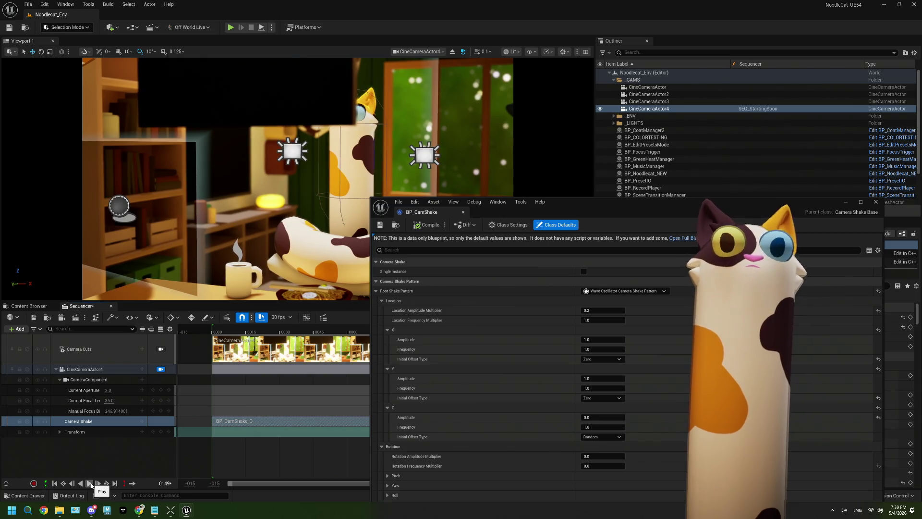
Step: Move the BP_CamShake window up to reveal the Location Frequency Multiplier row
mouse_move(582, 211)
mouse_down()
mouse_move(591, 108)
mouse_move(569, 54)
mouse_up()
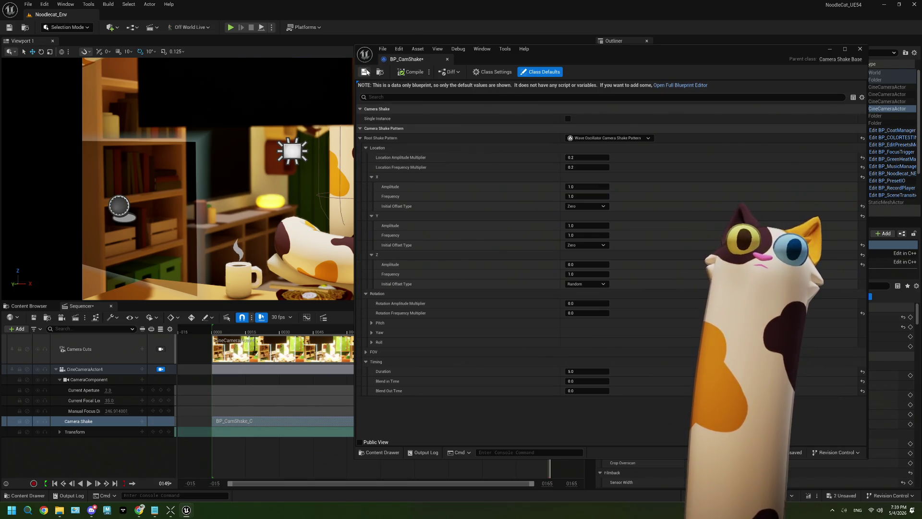
Step: Save the shake blueprint and briefly preview the sequence
click(365, 72)
click(89, 484)
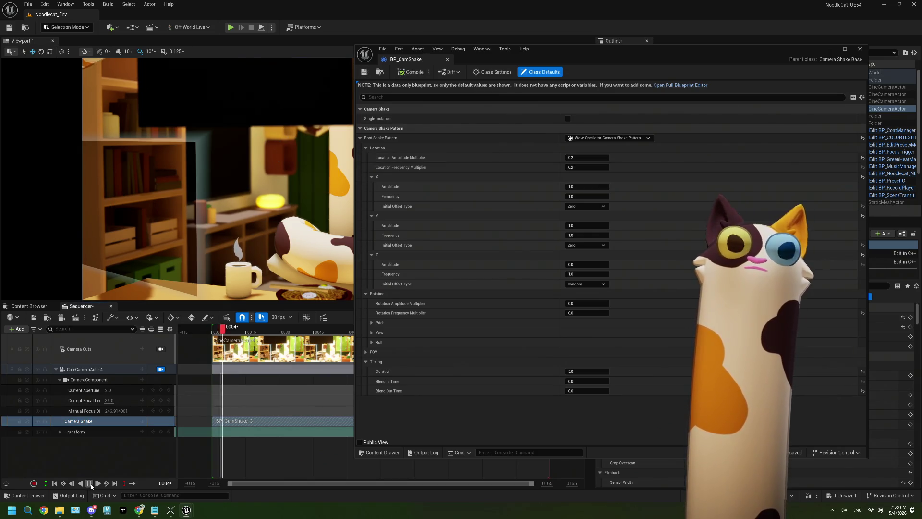
click(89, 484)
Step: Set Location Amplitude Multiplier to 1.0, compile, save, and preview the sequence
click(574, 159)
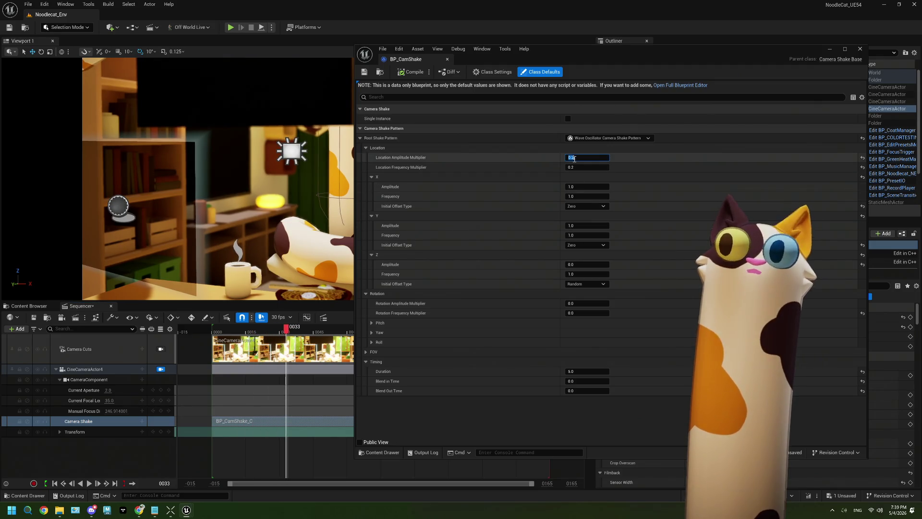
text(1)
click(402, 69)
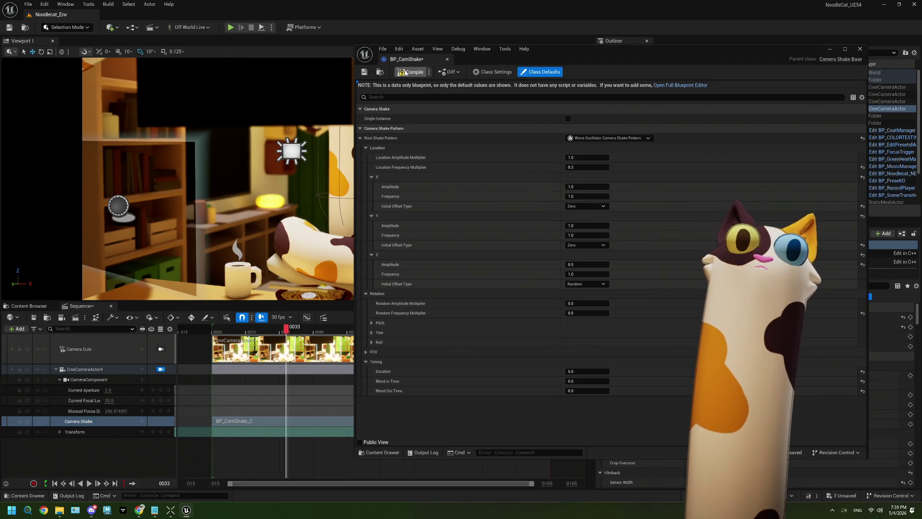
click(364, 72)
click(79, 421)
click(89, 483)
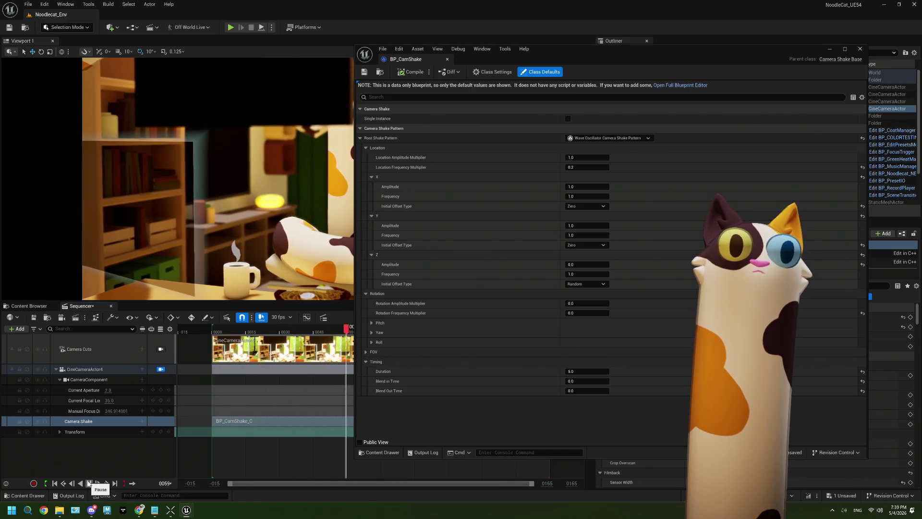
click(89, 484)
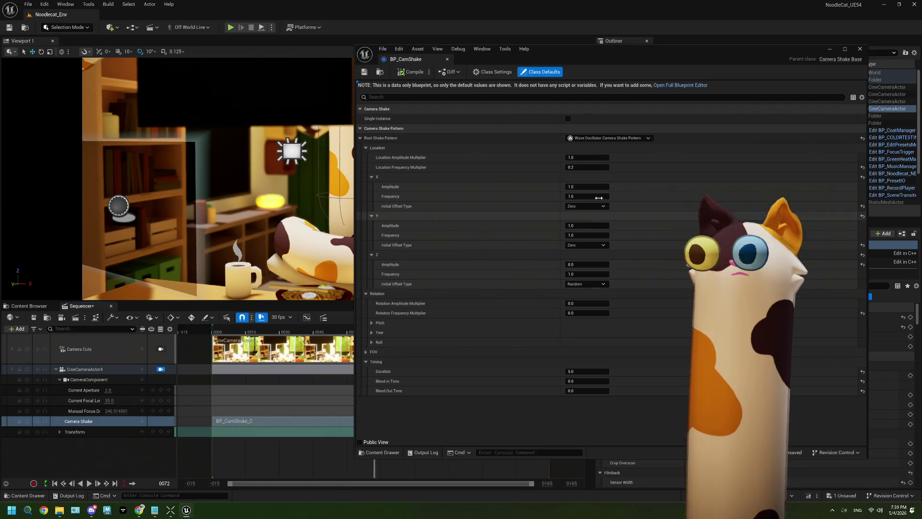
Step: Set Z Amplitude back to 1, compile and save, then preview the sequence
click(584, 266)
text(1)
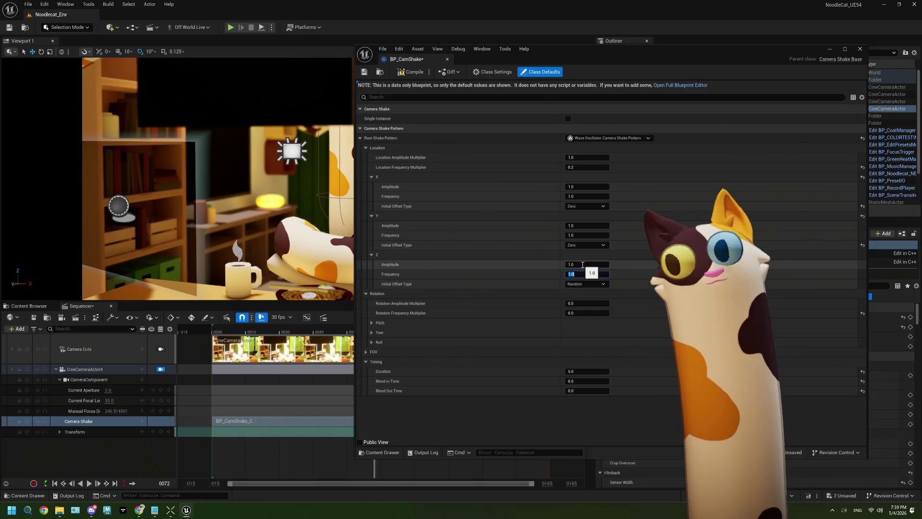
key(Return)
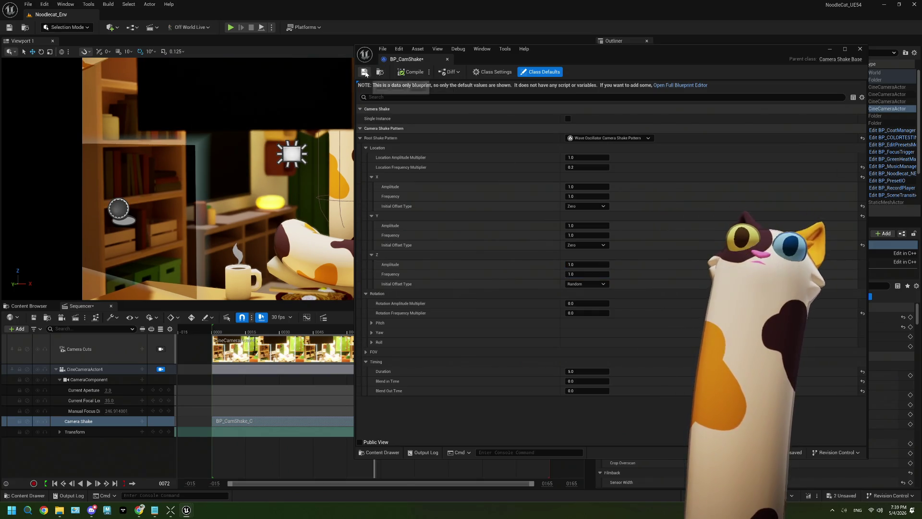
click(365, 72)
click(89, 483)
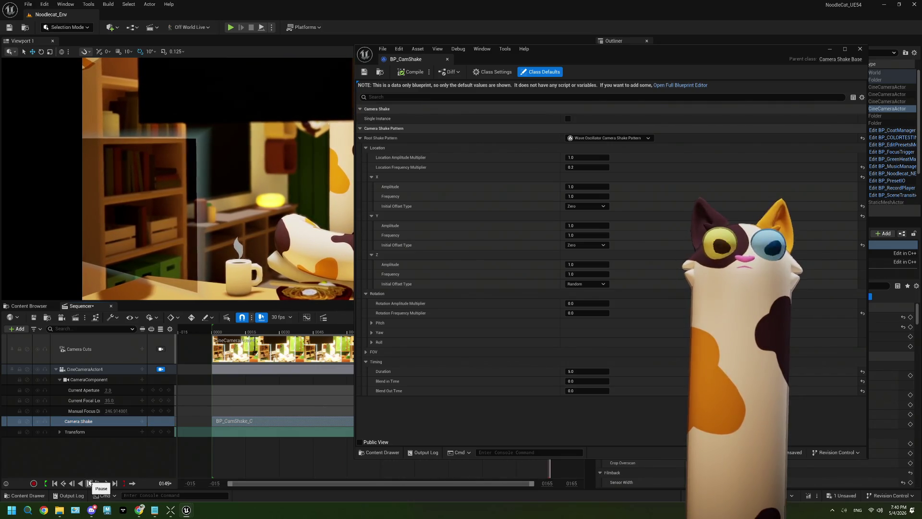
key(space)
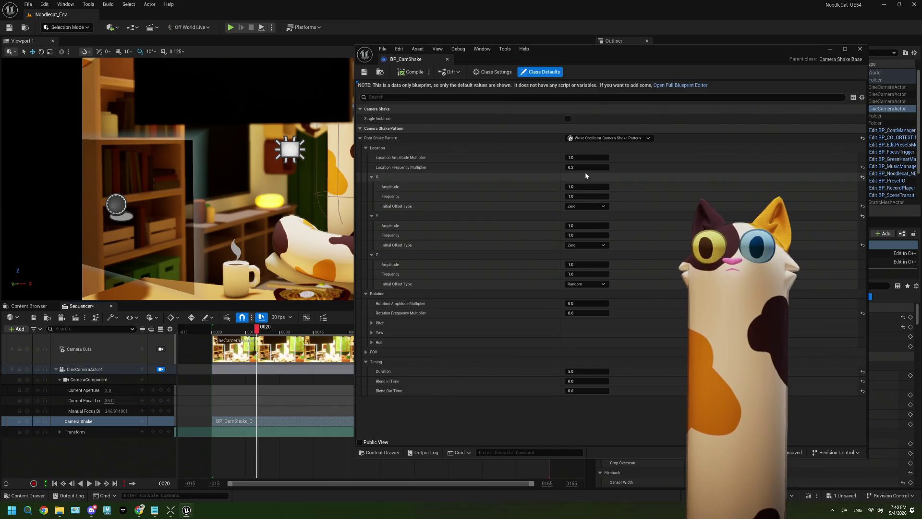
click(585, 168)
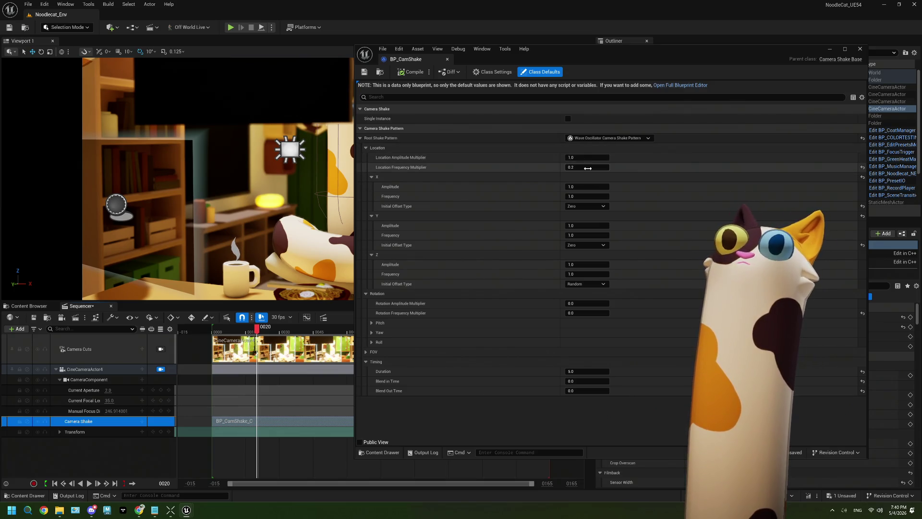
Step: Set Location Frequency Multiplier to 0.1, compile, and preview the sequence
click(588, 169)
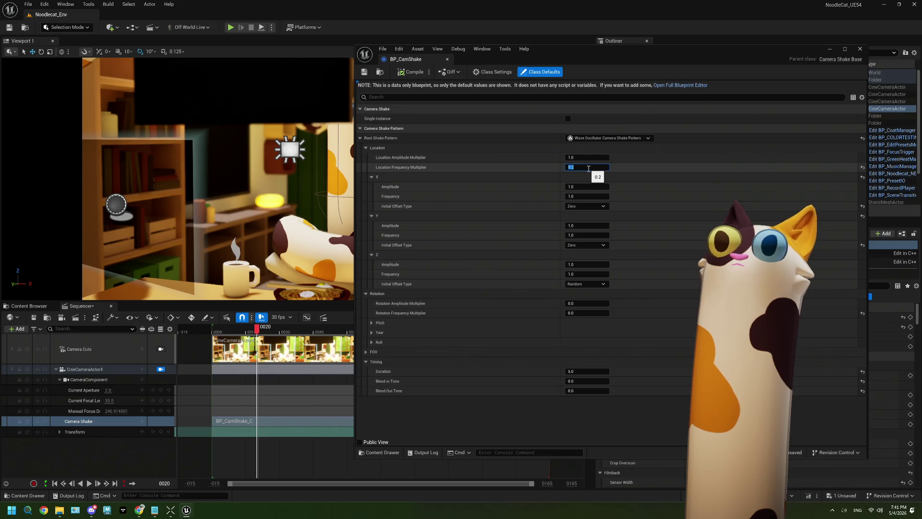
text(0.1)
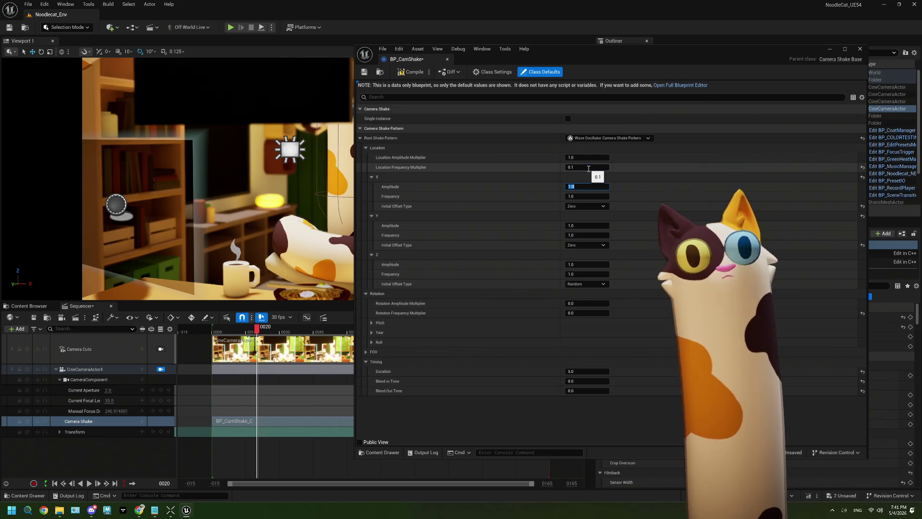
key(Return)
click(403, 74)
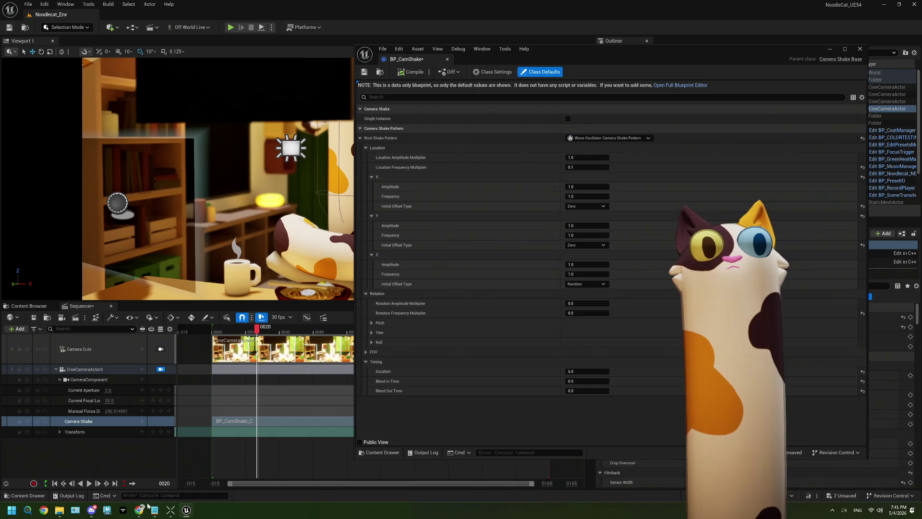
click(89, 484)
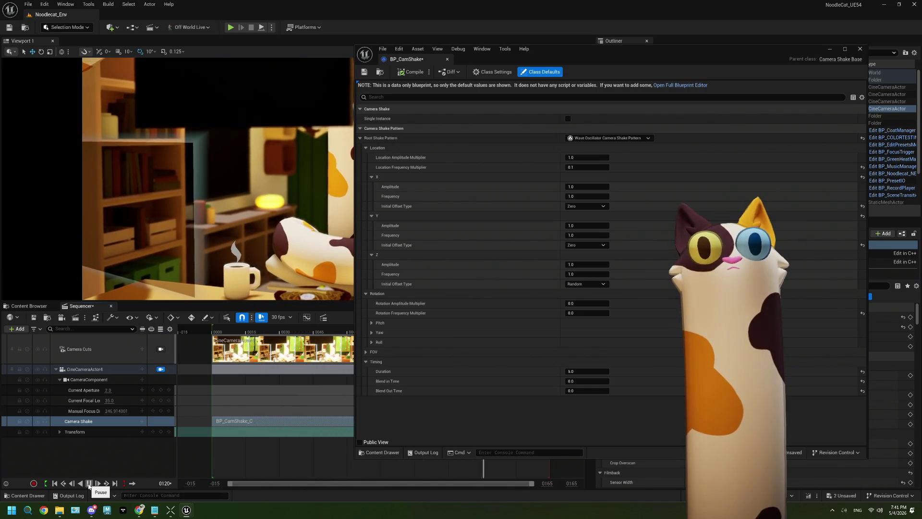
click(88, 484)
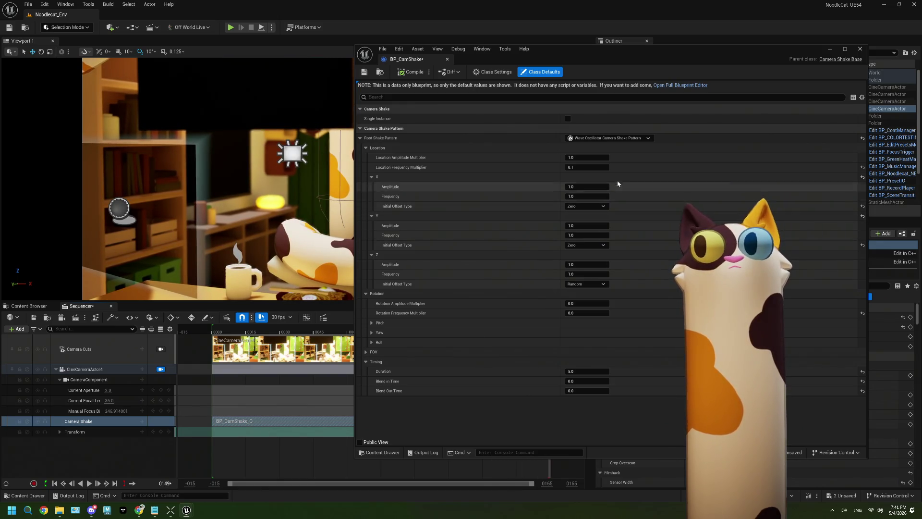
Step: Restore Location Frequency Multiplier to 0.2, save the blueprint, and replay the sequence
click(597, 168)
text(0.2)
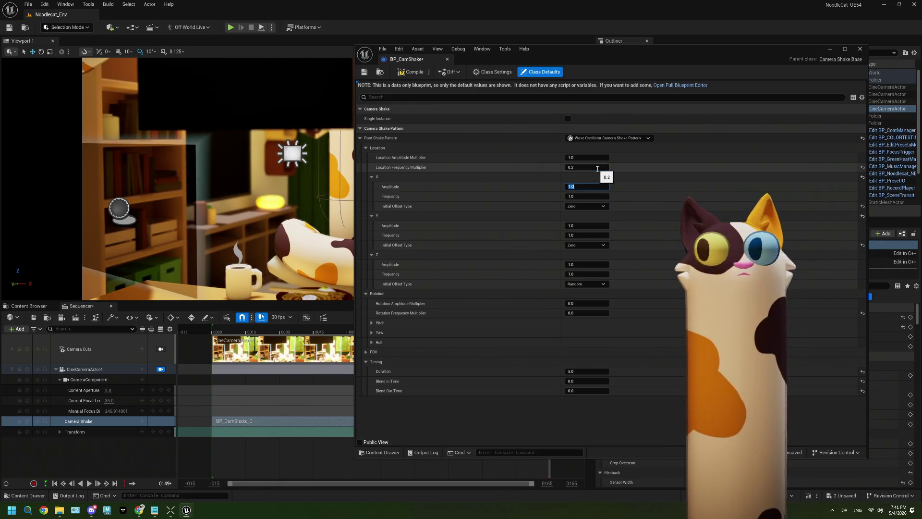
key(Return)
click(364, 71)
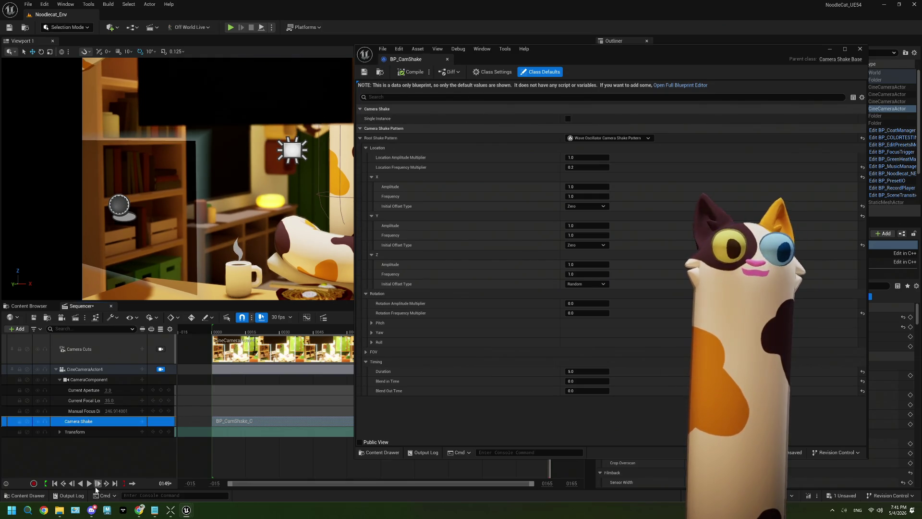
click(89, 484)
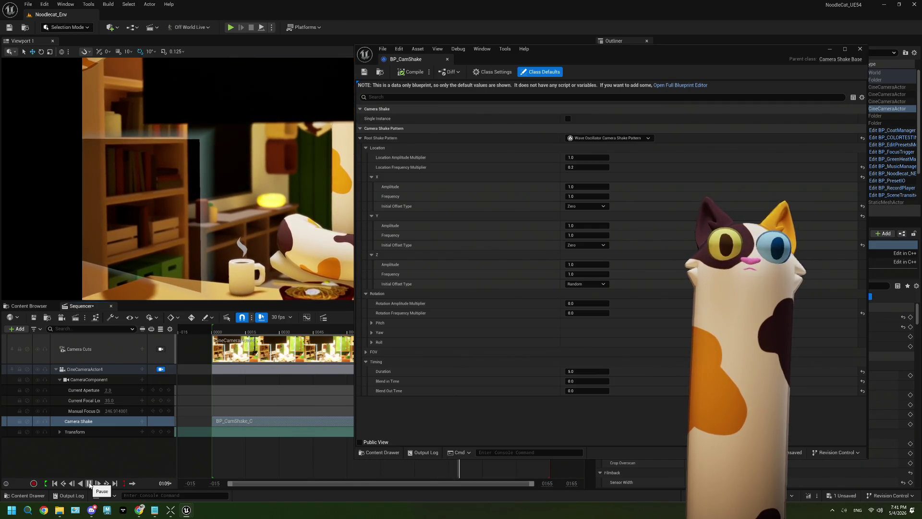
click(88, 483)
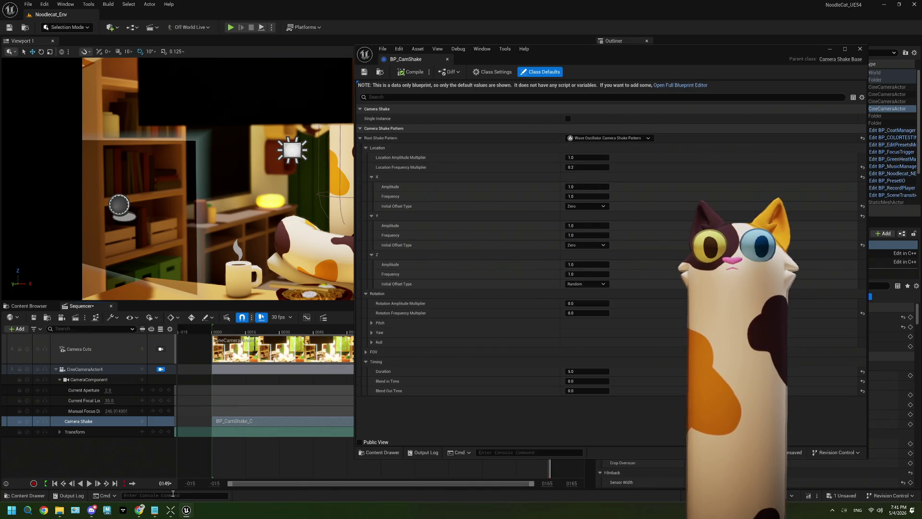
Step: Set Location Amplitude Multiplier to 0.5, compile, and play the sequence
click(90, 483)
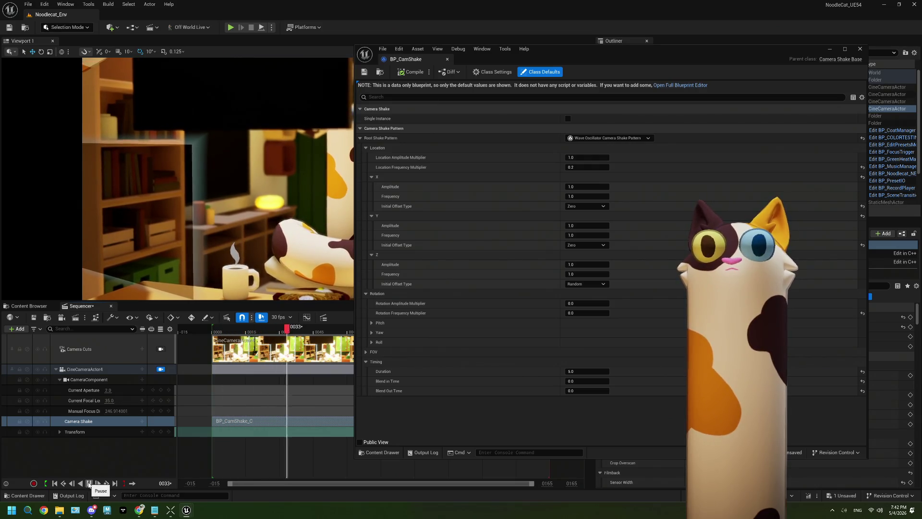
click(595, 159)
text(0.6)
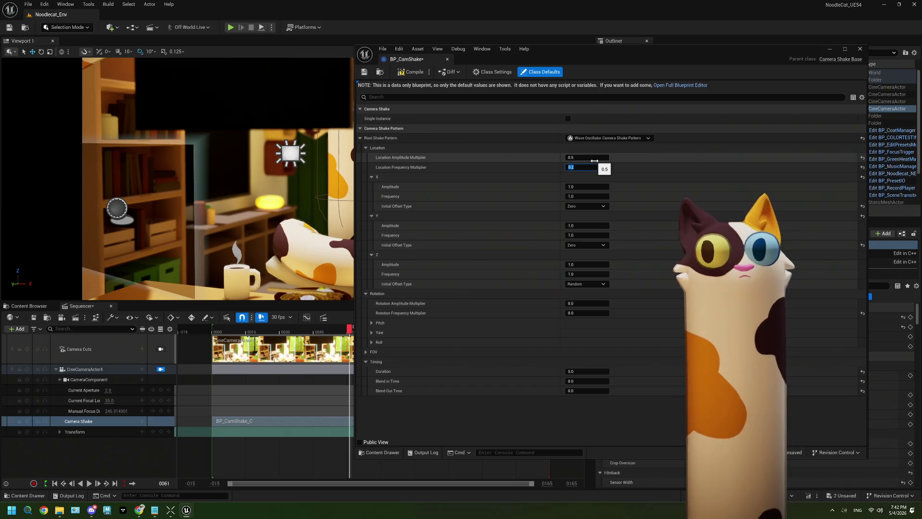
key(Return)
click(411, 72)
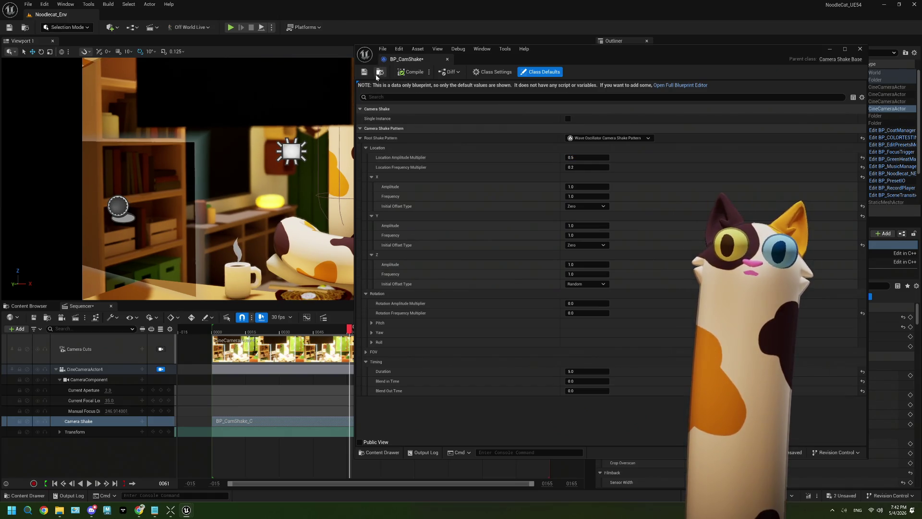
click(89, 483)
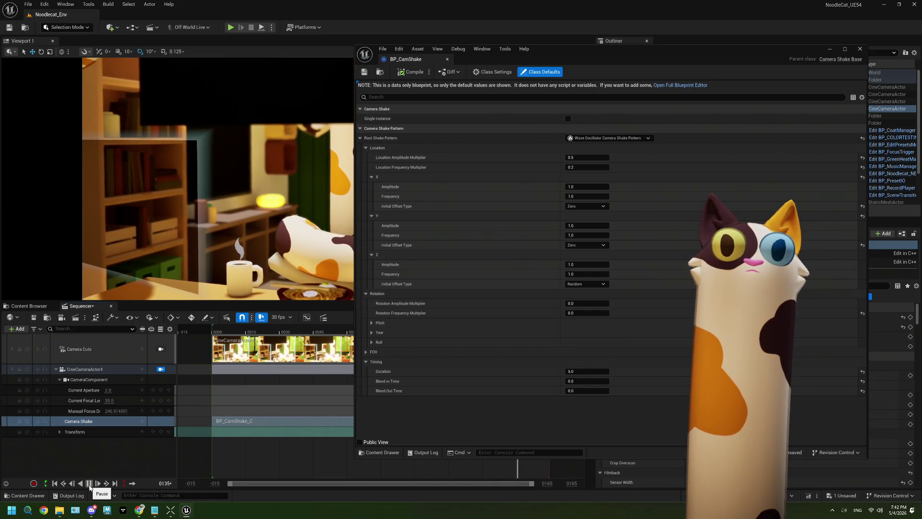
Step: Set Location Frequency Multiplier to 0.3, compile, and preview the sequence
click(590, 166)
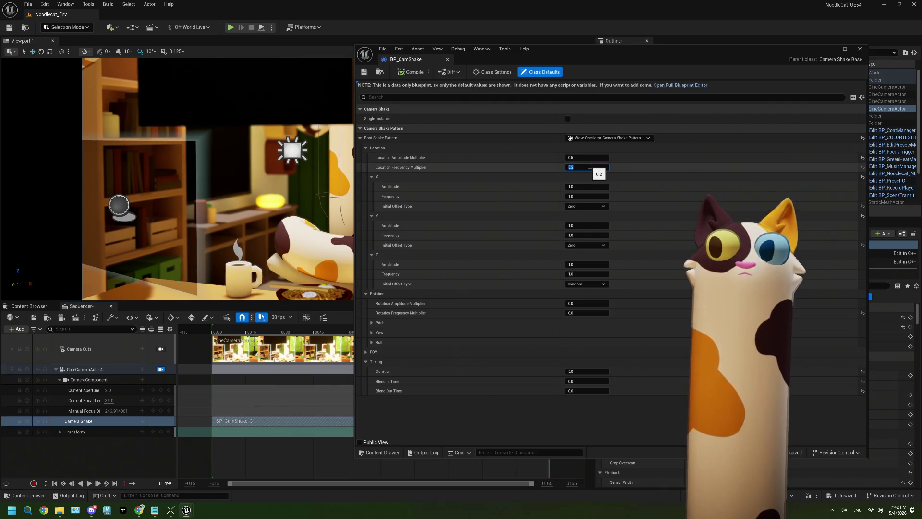
text(0.3)
key(Return)
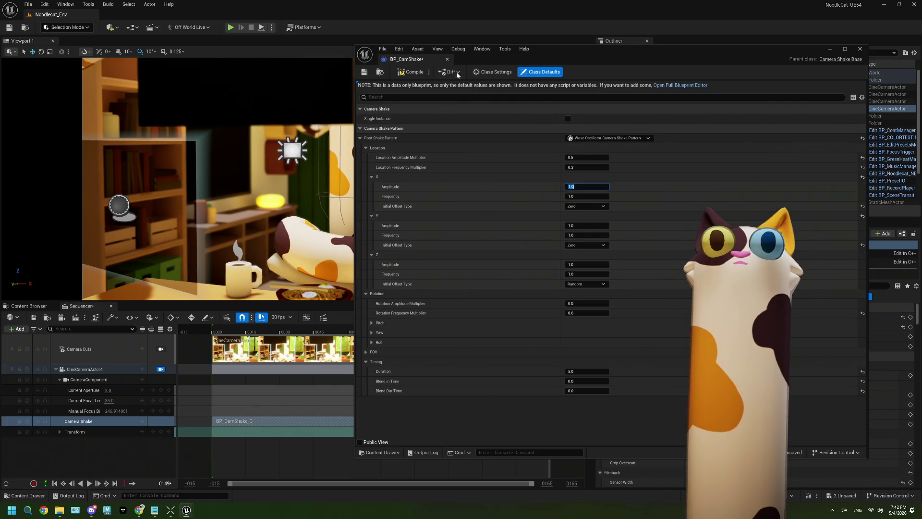
click(366, 72)
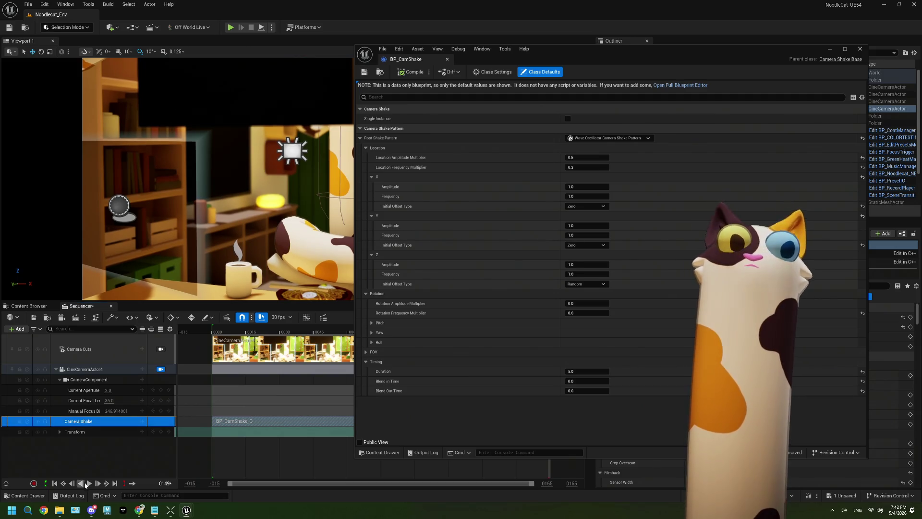
click(86, 485)
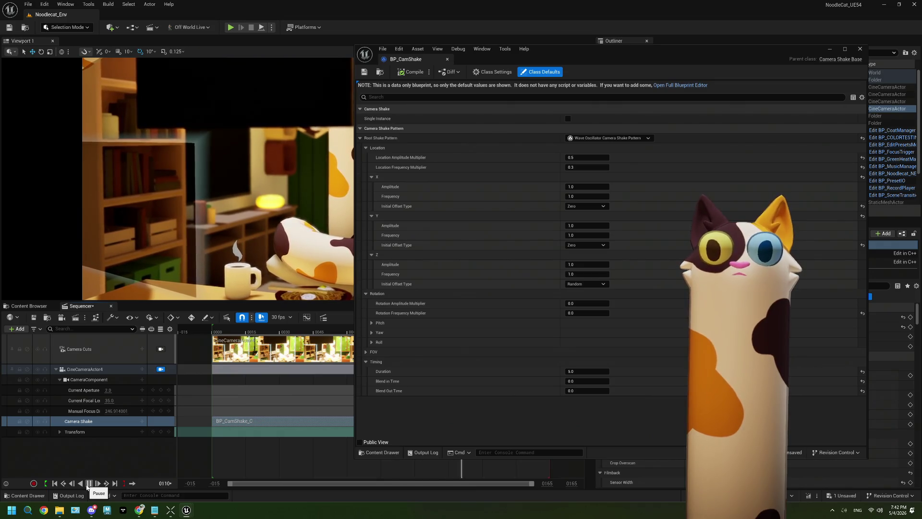
Step: Lower Location Amplitude Multiplier to 0.2, compile, save, and replay the sequence
click(582, 156)
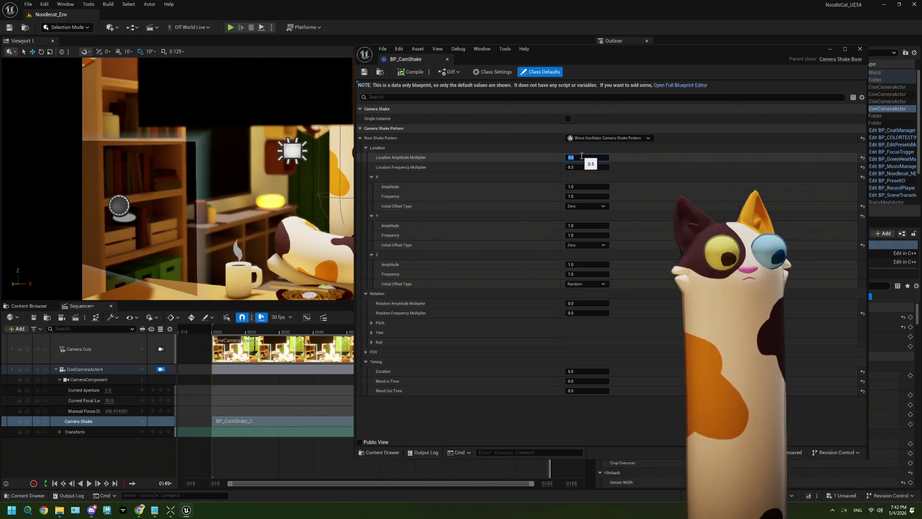
text(0.2)
click(410, 72)
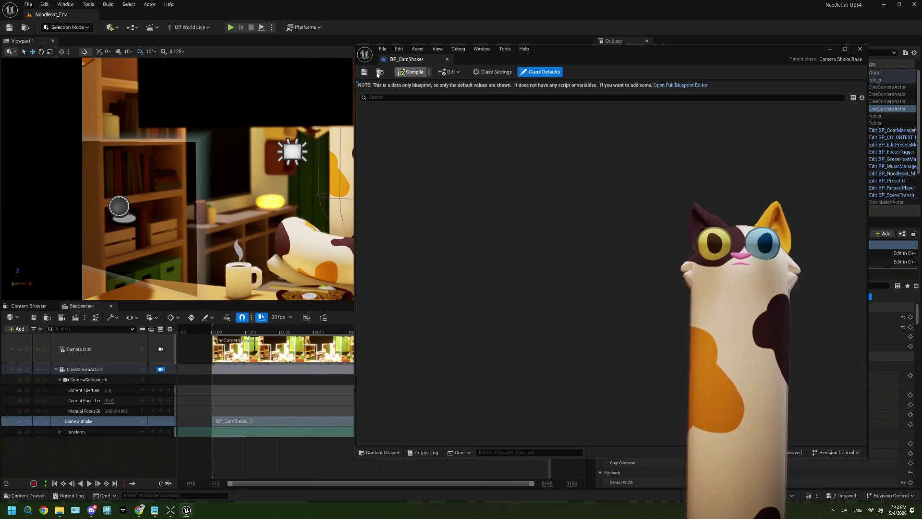
click(364, 72)
click(89, 484)
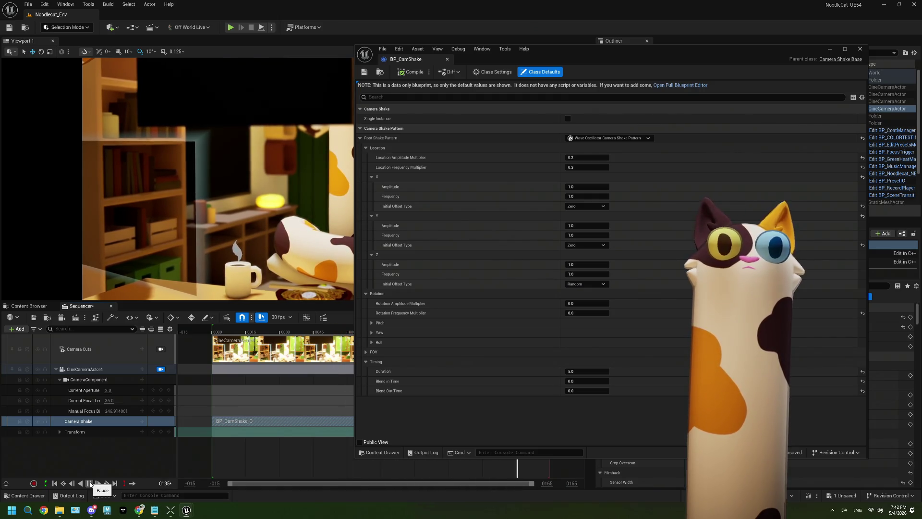
click(90, 483)
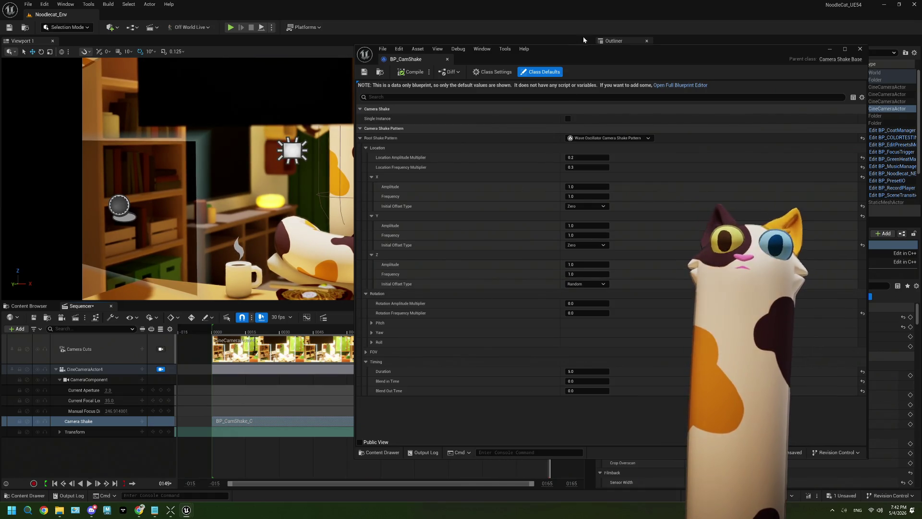
Step: Drag BP_CamShake aside, replay the sequence from frame 0, and maximize the blueprint editor
drag(559, 58, 774, 62)
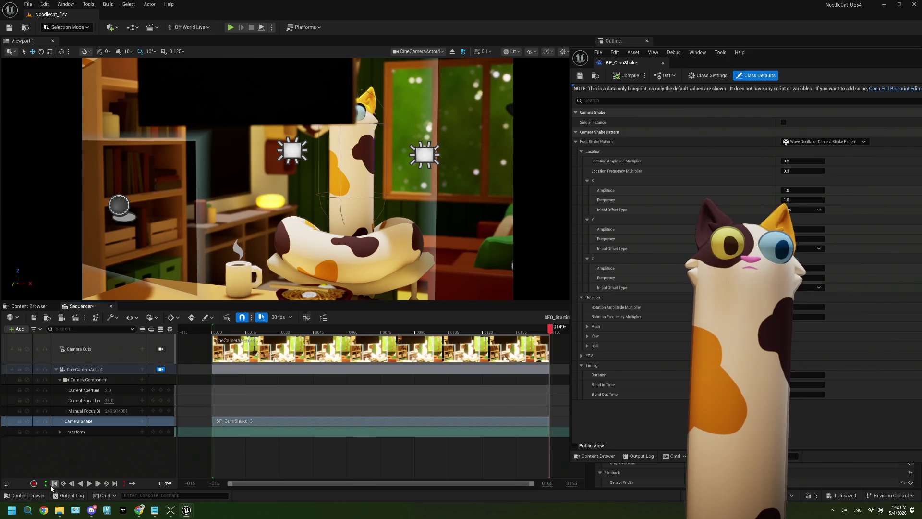
click(54, 484)
click(89, 485)
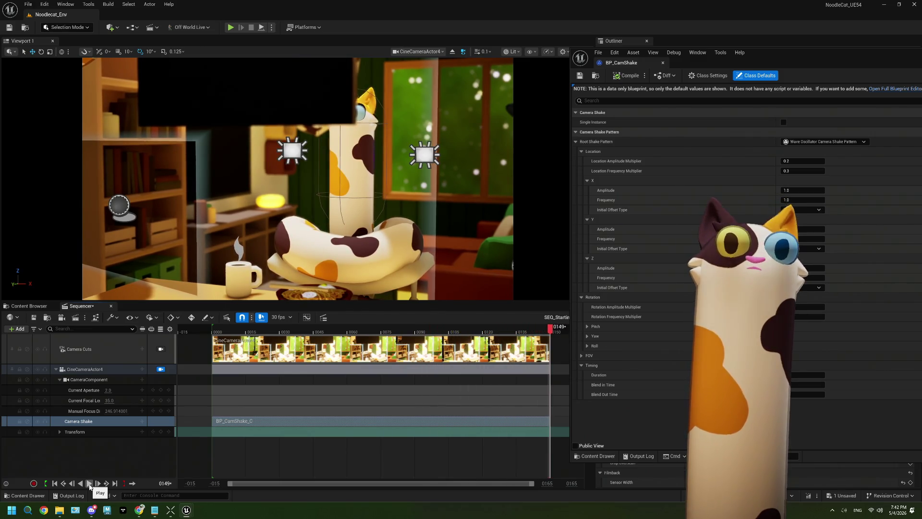
click(89, 484)
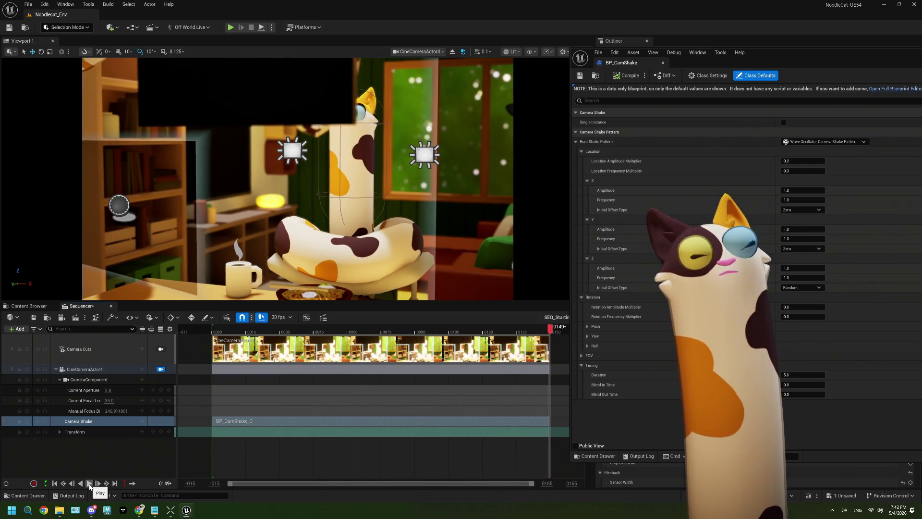
double_click(778, 61)
Step: Set BP_CamShake's Timing Duration to 15.0, save the blueprint, and minimize its editor
click(392, 327)
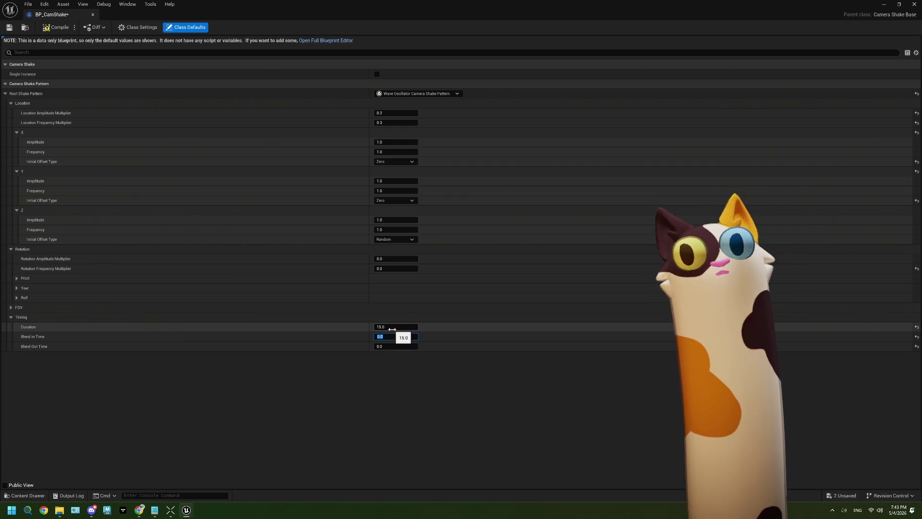
key(Return)
click(10, 28)
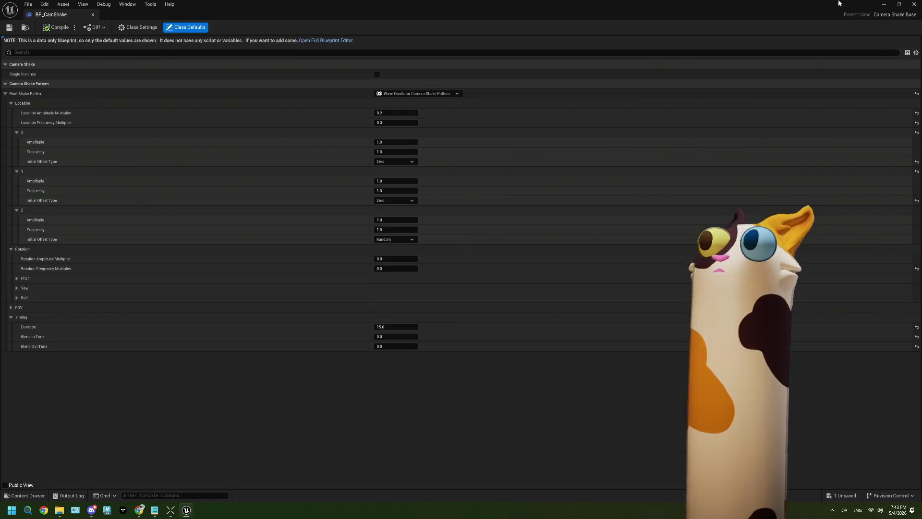
click(885, 5)
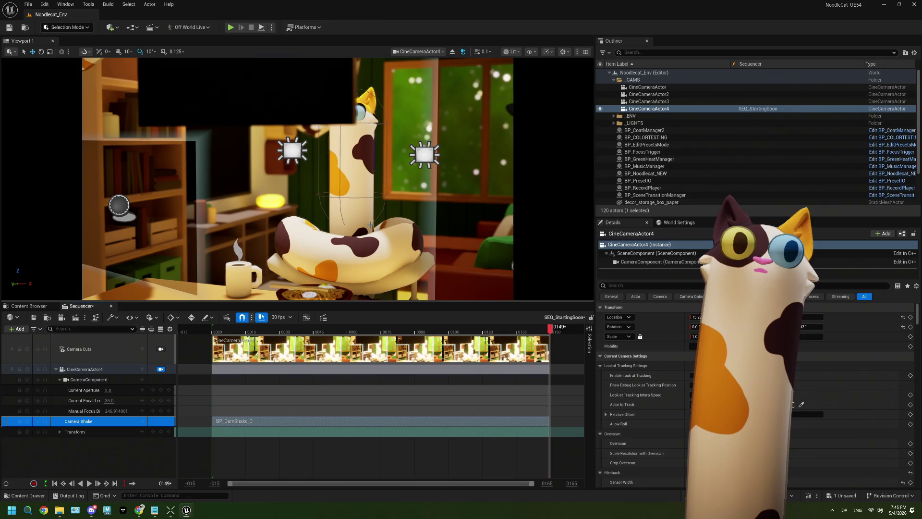
Step: Fly CineCameraActor4 toward the cat on the table and scrub back to about frame 50
mouse_move(404, 204)
mouse_down()
mouse_move(355, 159)
mouse_move(318, 183)
mouse_move(308, 173)
mouse_move(269, 182)
mouse_move(452, 206)
mouse_up()
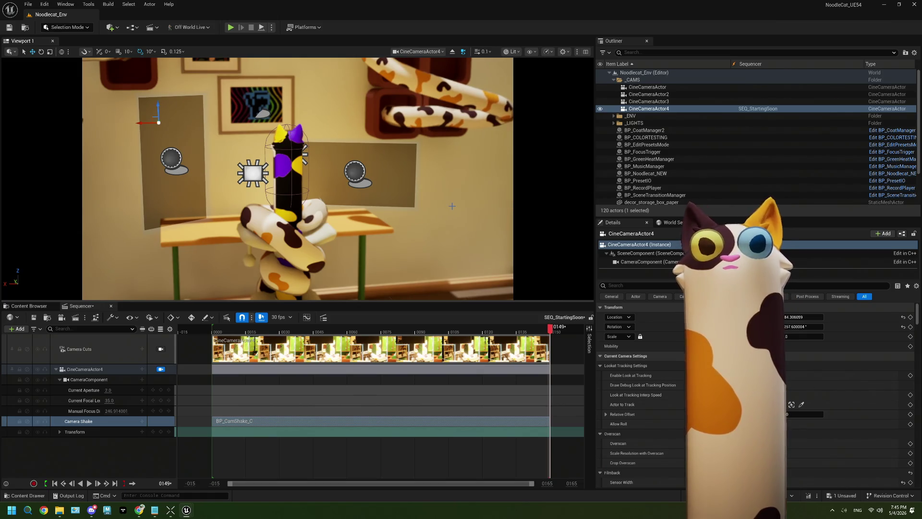
mouse_move(408, 331)
mouse_down()
mouse_move(337, 331)
mouse_move(470, 330)
mouse_move(347, 331)
mouse_up()
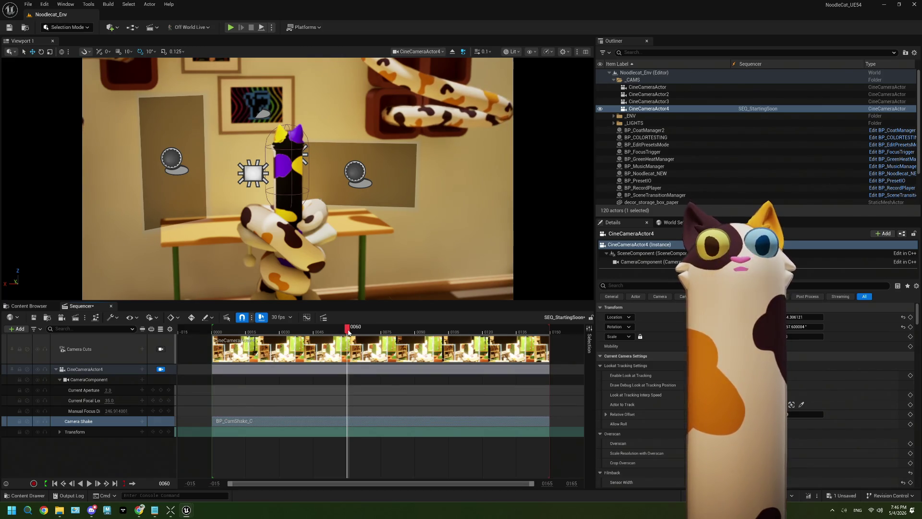
Step: Scrub the Sequencer playhead from frame 0061 to 0139 to review the shot
drag(348, 332, 352, 331)
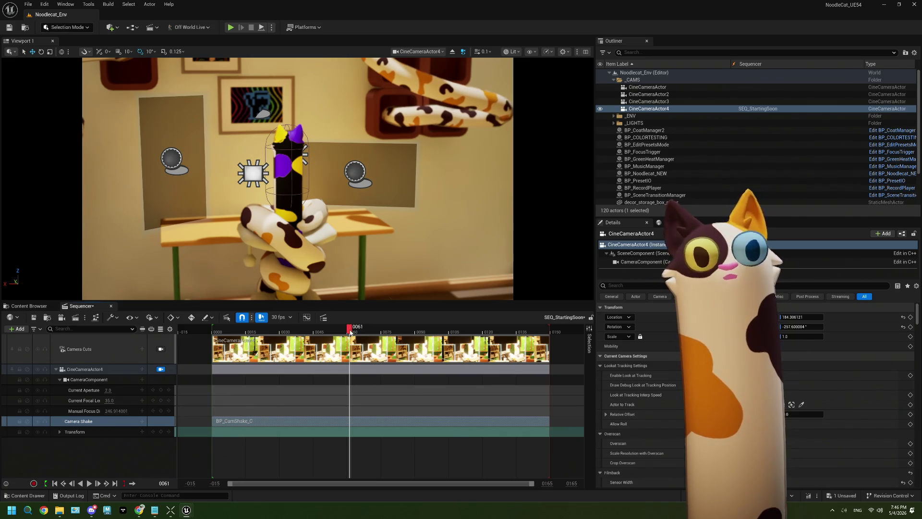
mouse_move(349, 329)
mouse_down()
mouse_move(314, 331)
mouse_move(527, 342)
mouse_move(247, 332)
mouse_move(463, 331)
mouse_move(231, 340)
mouse_up()
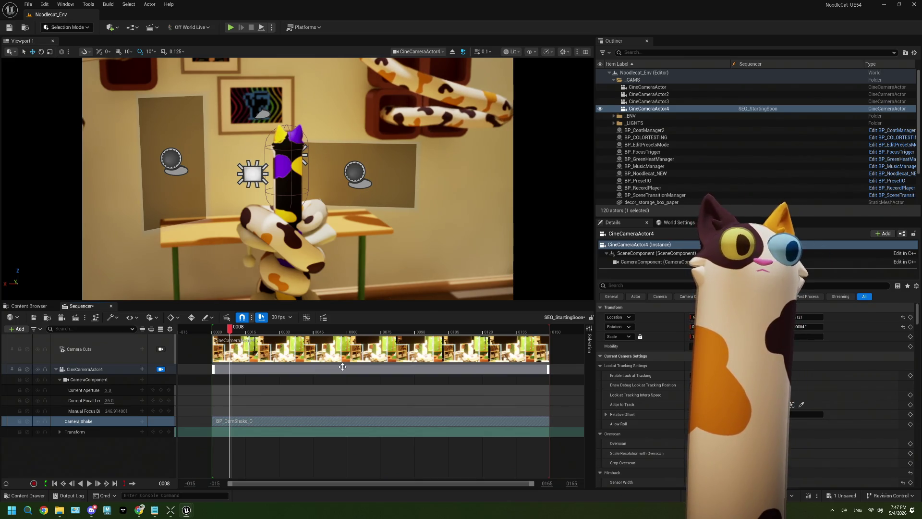
Step: Create a CAS_test camera animation sequence in the StartingSoon folder and open it
click(30, 306)
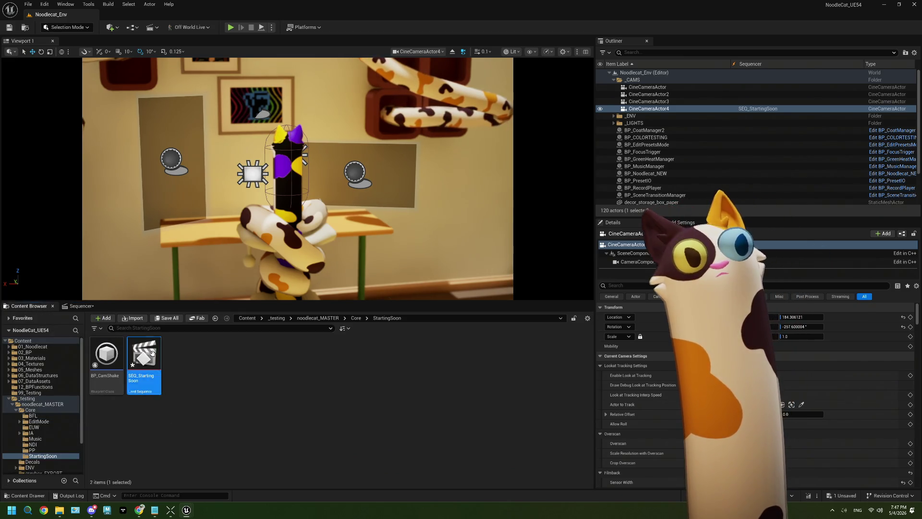
right_click(217, 369)
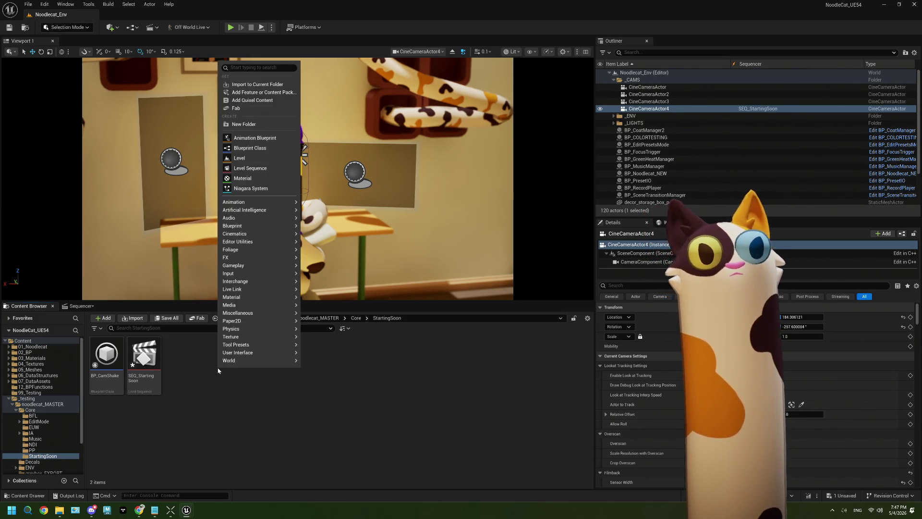
text(seq)
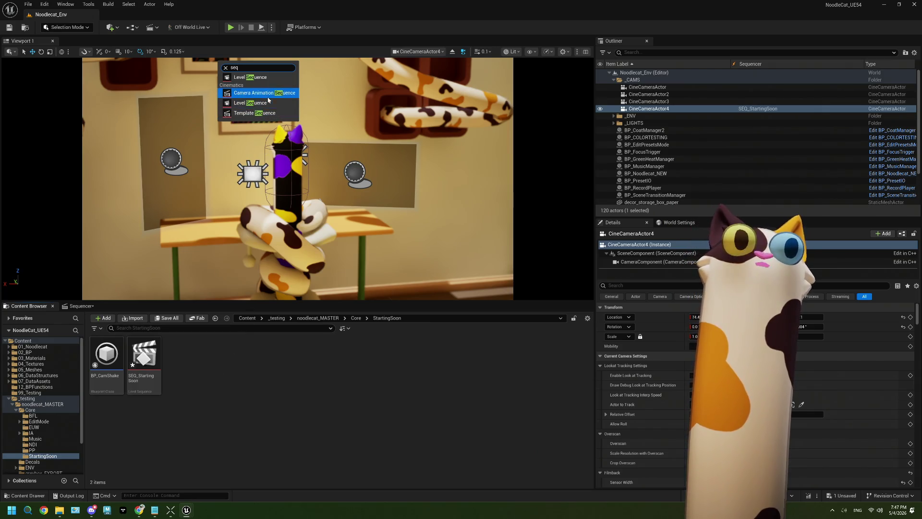
click(264, 93)
text(CAS_test)
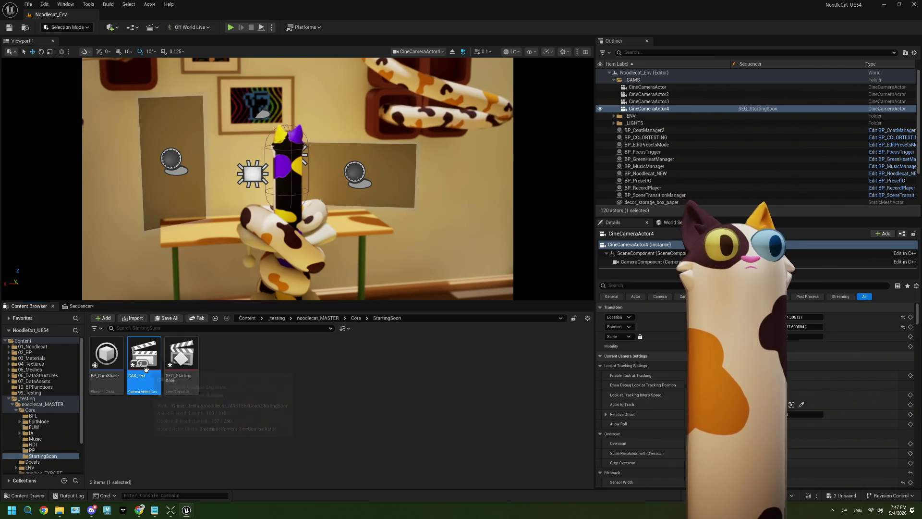
double_click(144, 365)
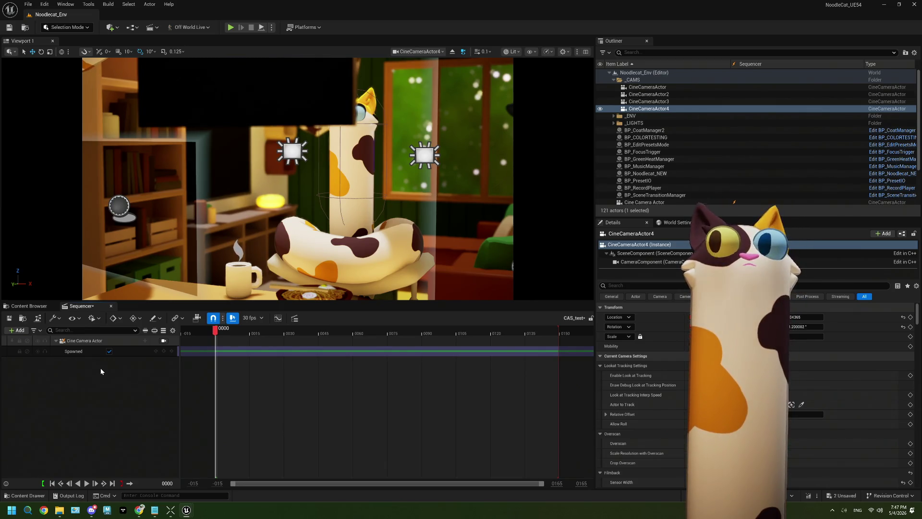
scroll(697, 159, down, 3)
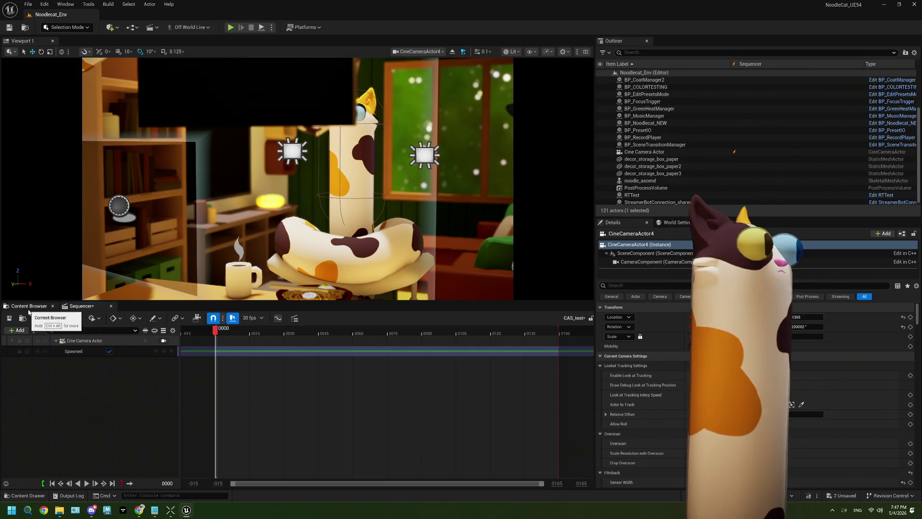
Step: Force-delete CAS_test and reopen the SEQ_StartingSoon level sequence
click(29, 306)
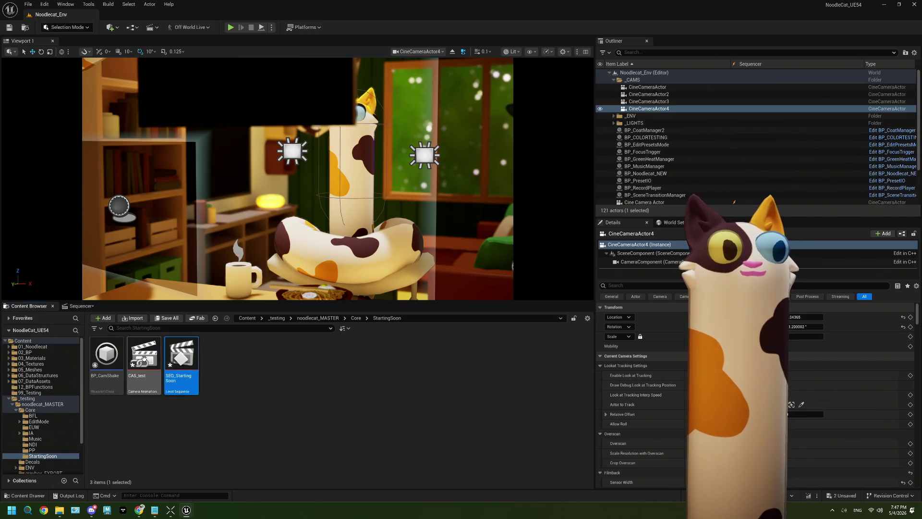
right_click(144, 358)
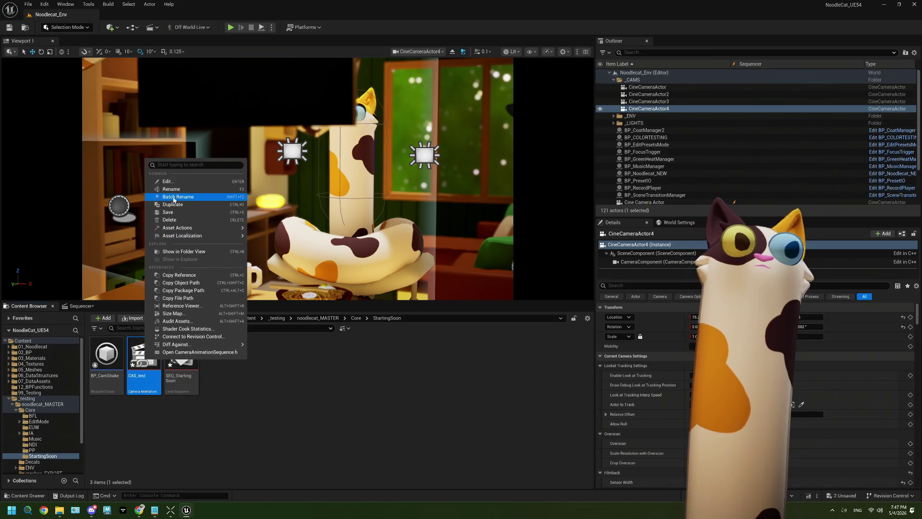
click(177, 221)
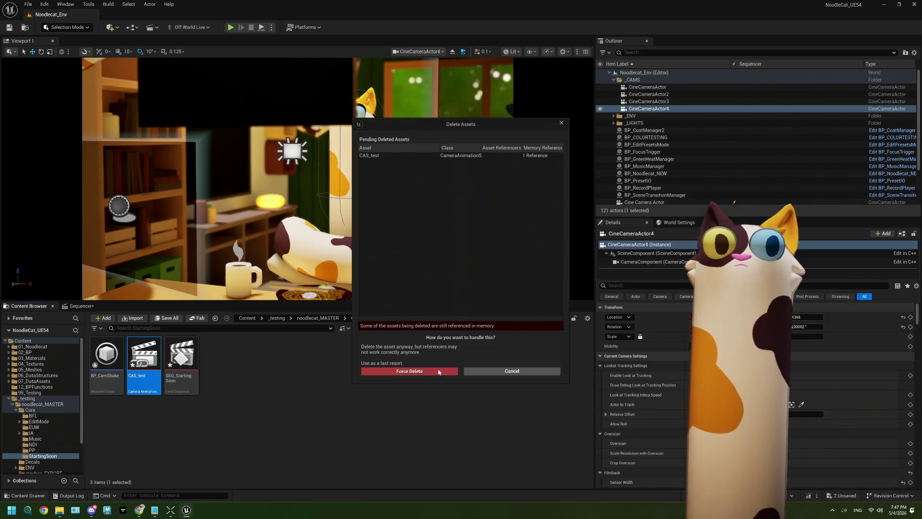
key(Escape)
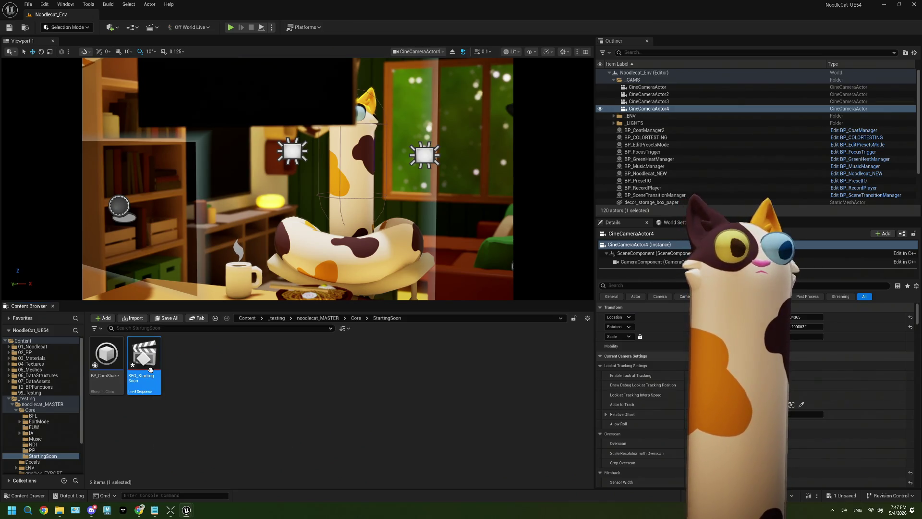
double_click(151, 373)
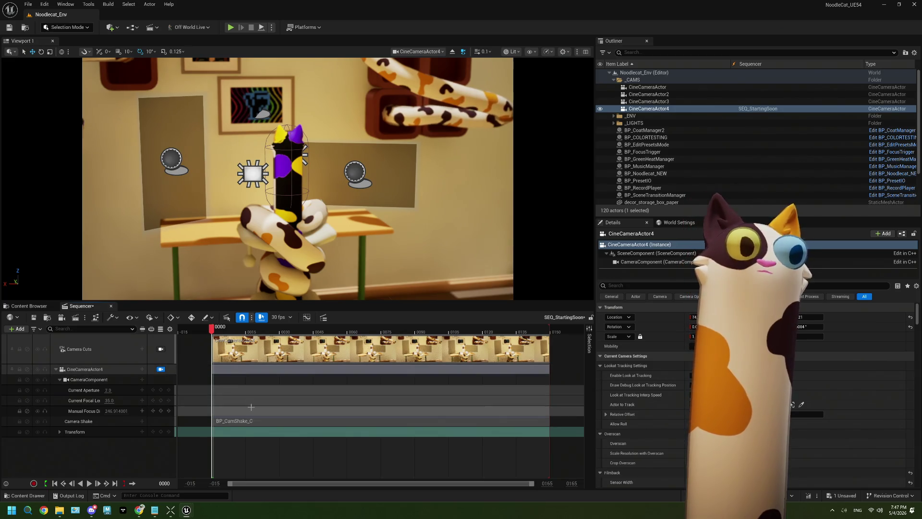
Step: Hide the BP_Noodlecat_NEW character in the viewport
click(104, 369)
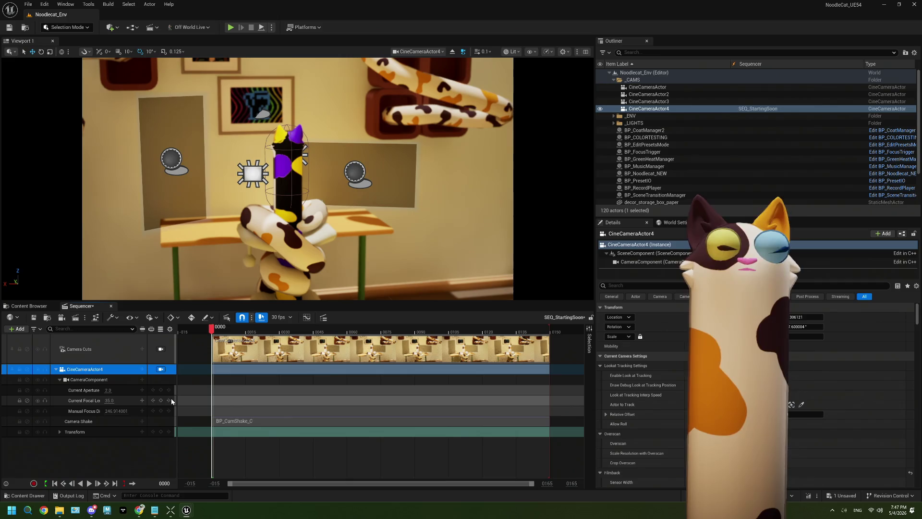
click(288, 182)
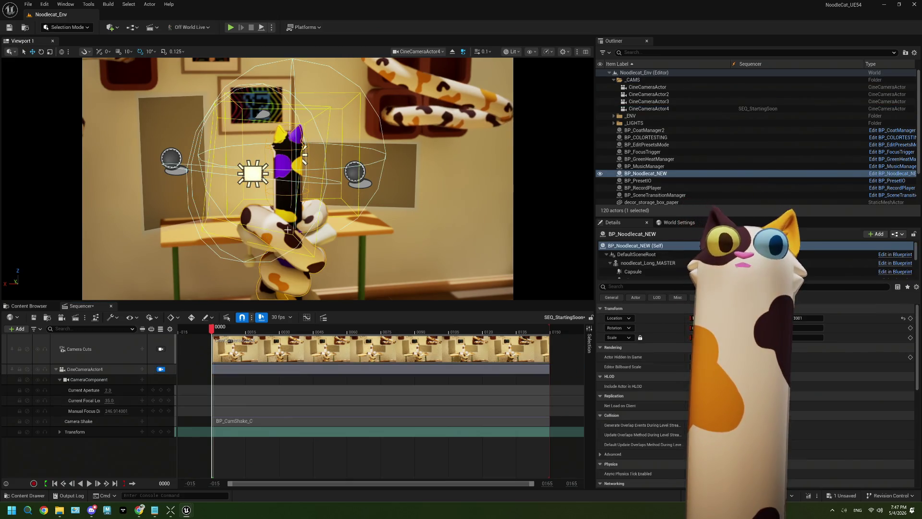
click(662, 265)
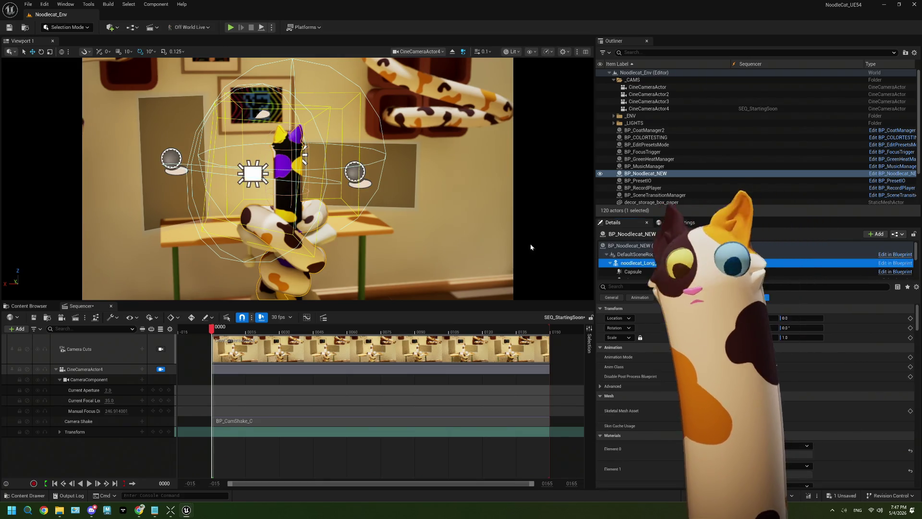
click(600, 174)
Step: Set BP_COLORTESTING's SM_noodlecat_MASTER to Use Animation Asset playing noodlecat_Long_sleepy
click(645, 137)
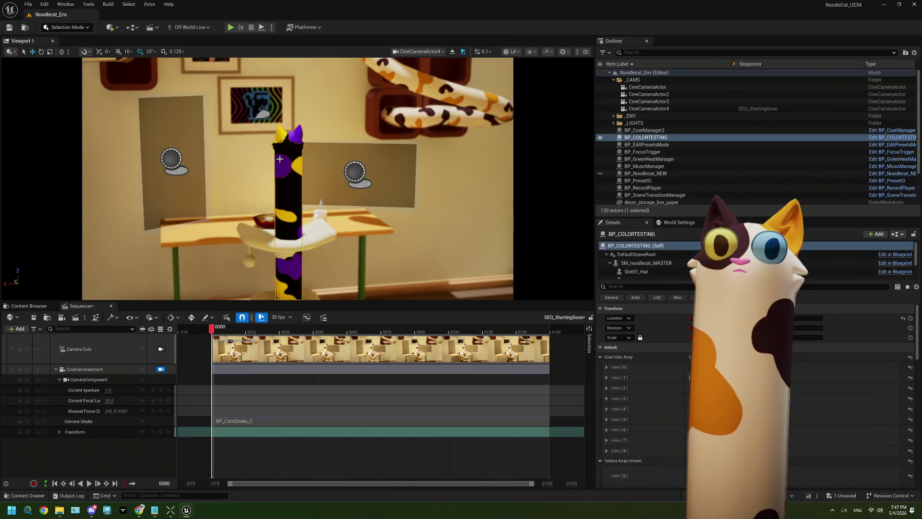
click(646, 263)
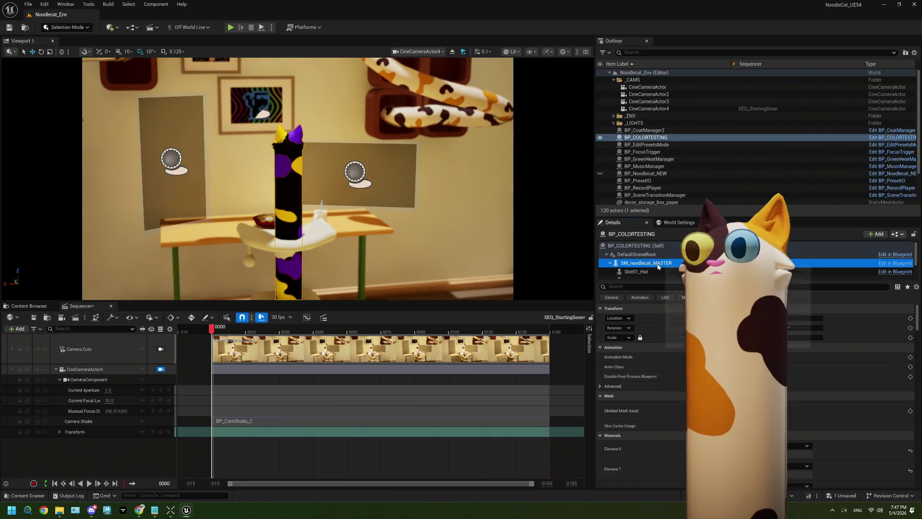
click(735, 357)
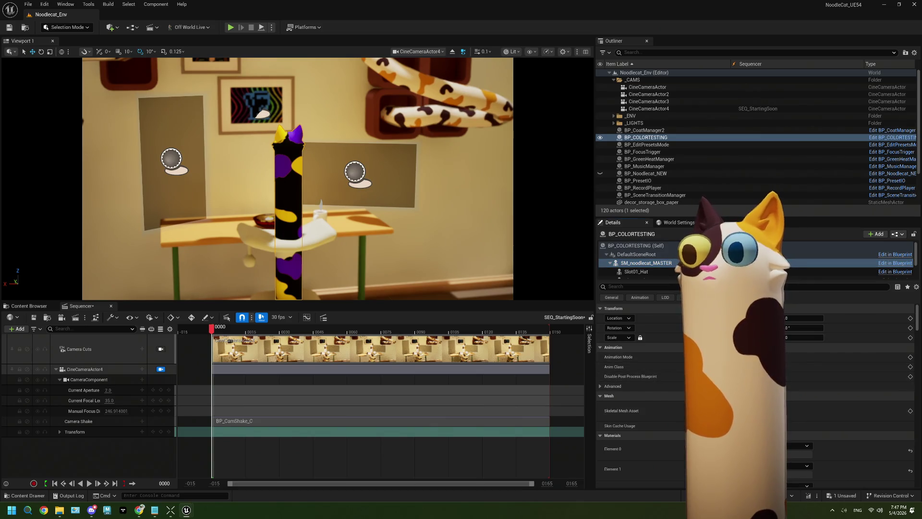
click(735, 377)
click(841, 367)
click(855, 307)
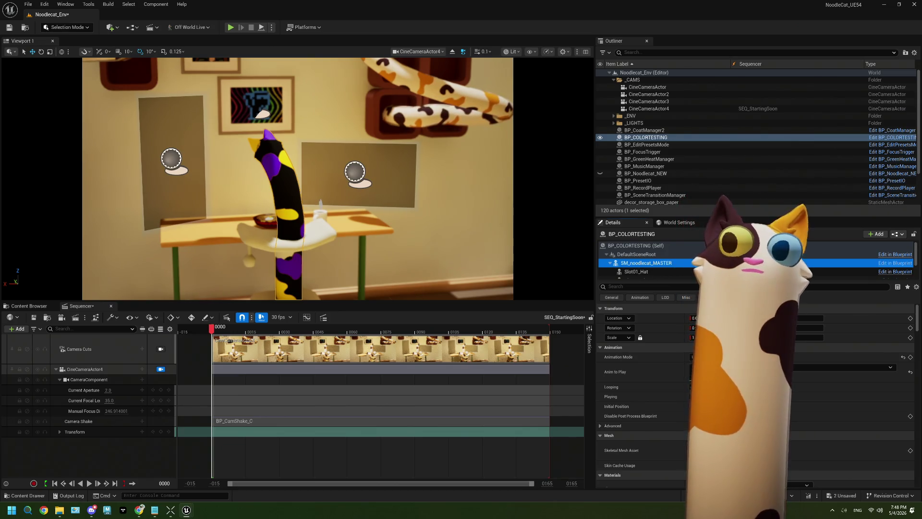
Step: Filter the properties by 'edit' and enable Update Animation in Editor
click(630, 287)
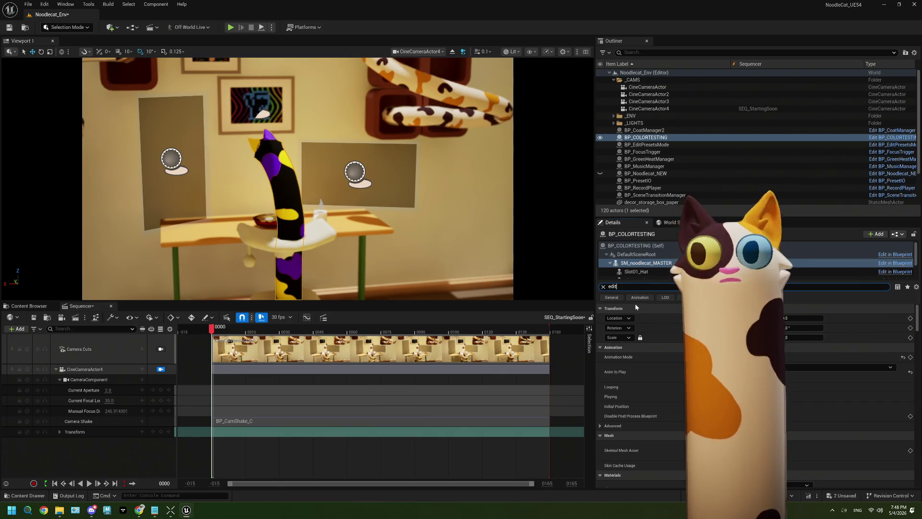
text(edit)
click(701, 347)
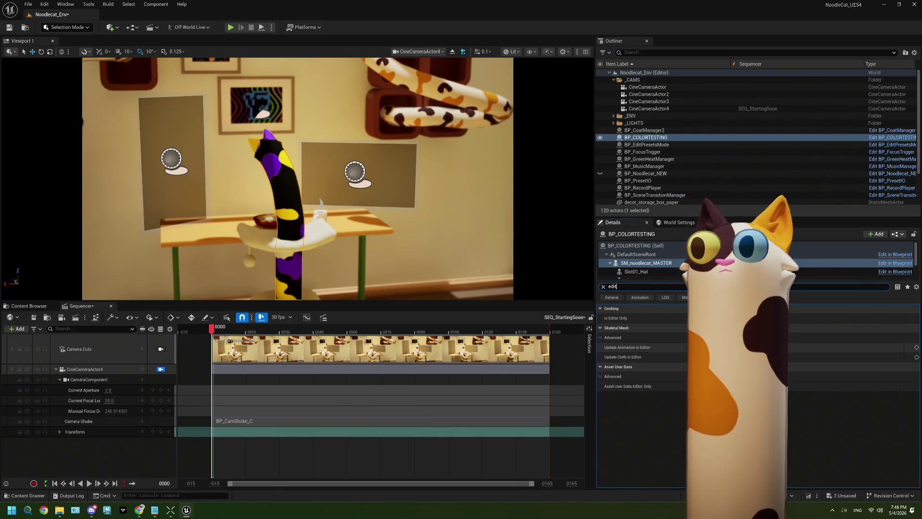
click(635, 245)
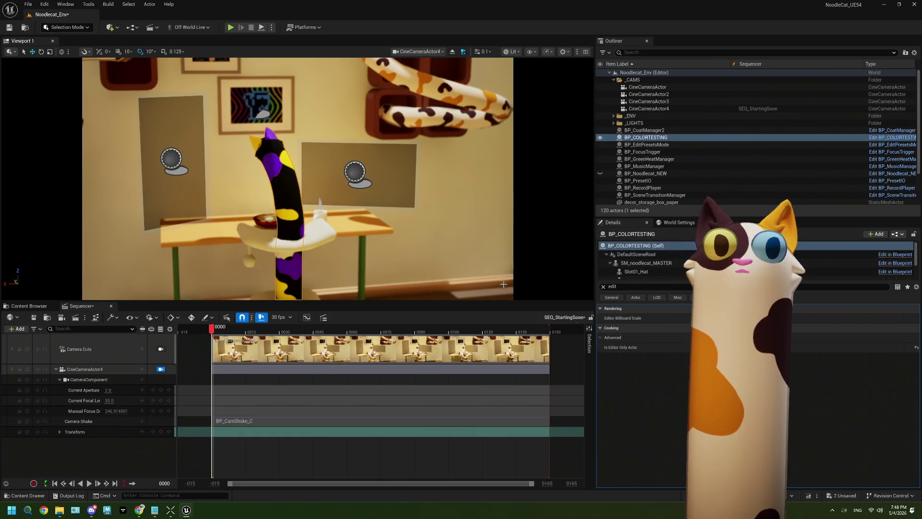
Step: Clear the selection and show StartingSoon's assets, leaving SEQ_StartingSoon unrenamed
key(Escape)
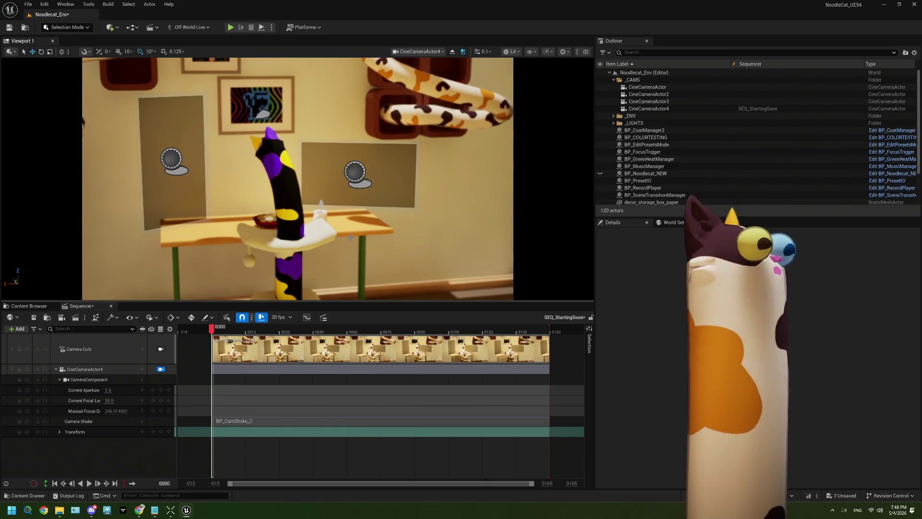
click(45, 308)
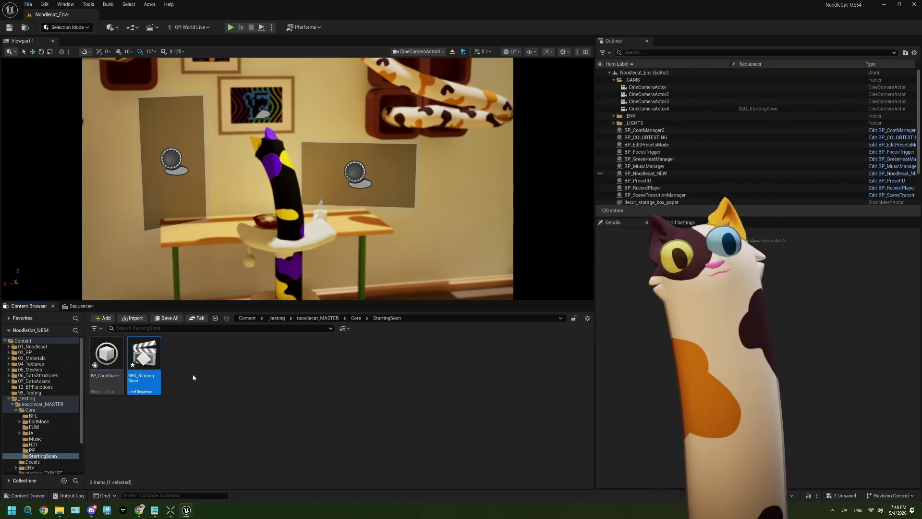
click(152, 381)
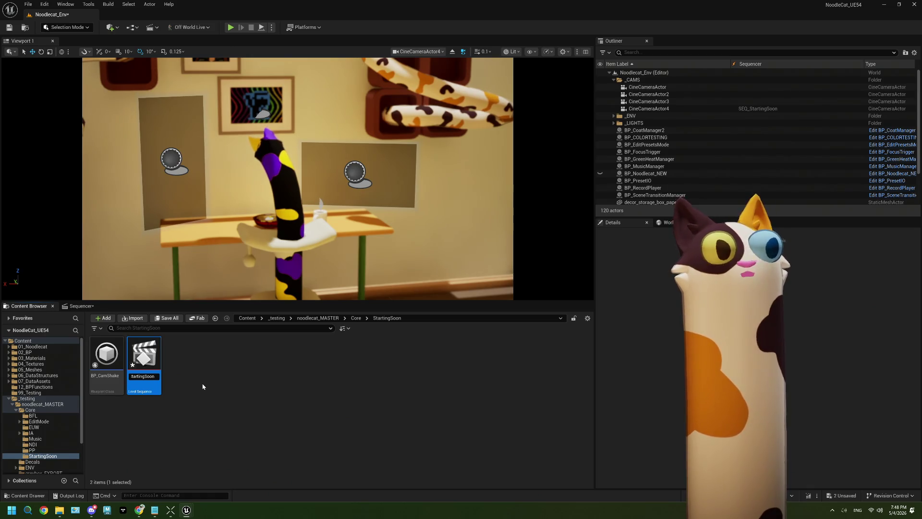
right_click(158, 355)
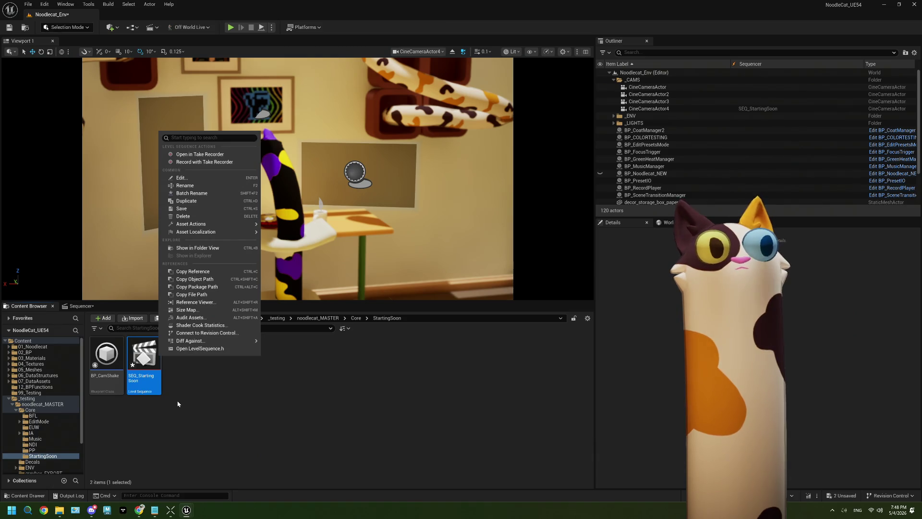
click(178, 404)
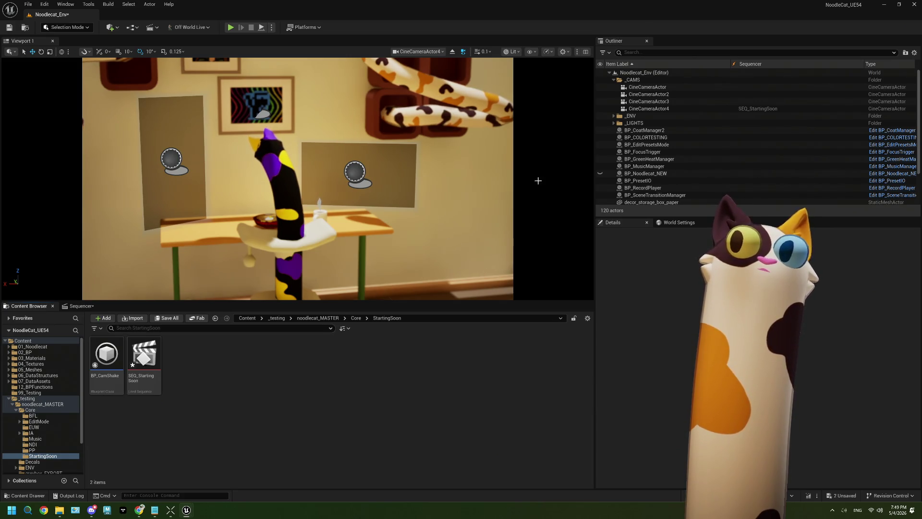
click(658, 95)
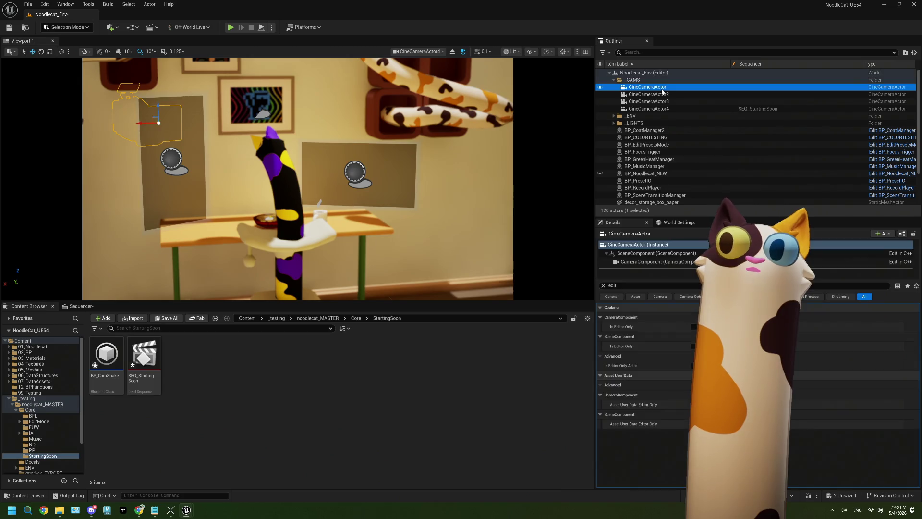
click(665, 87)
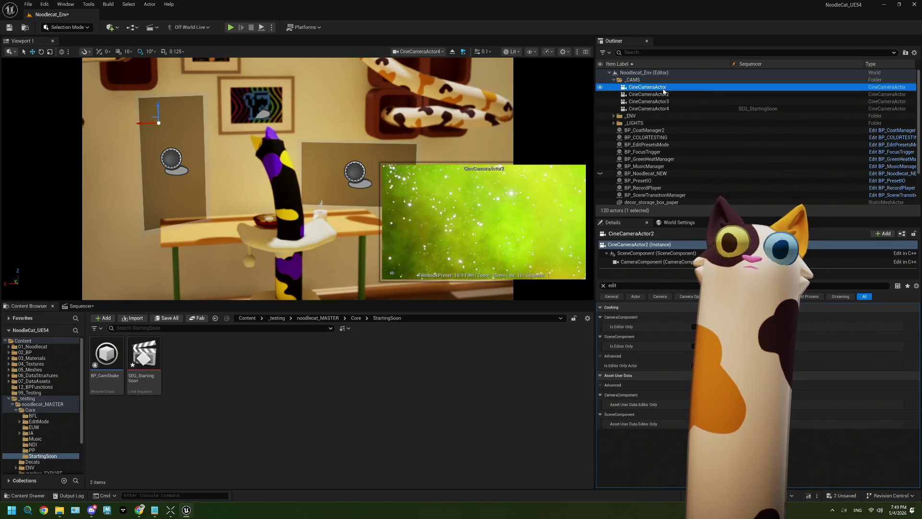
click(666, 95)
click(666, 100)
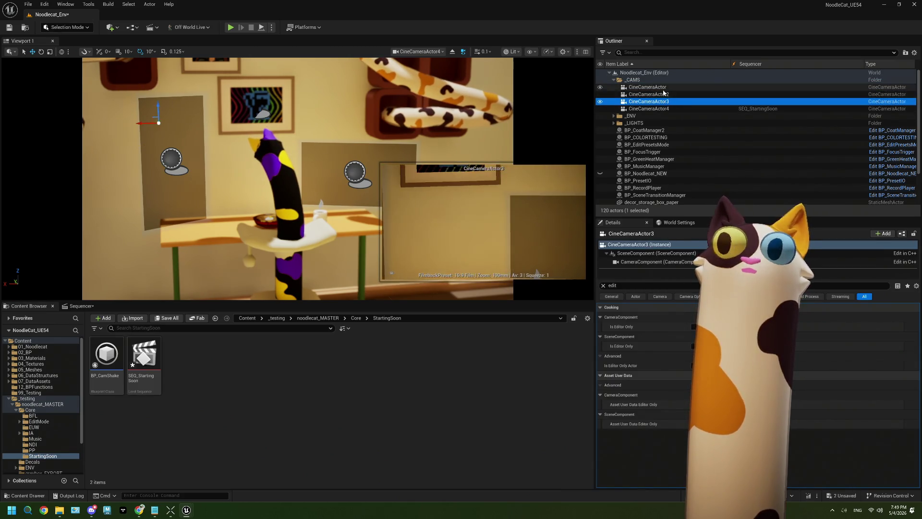
click(664, 89)
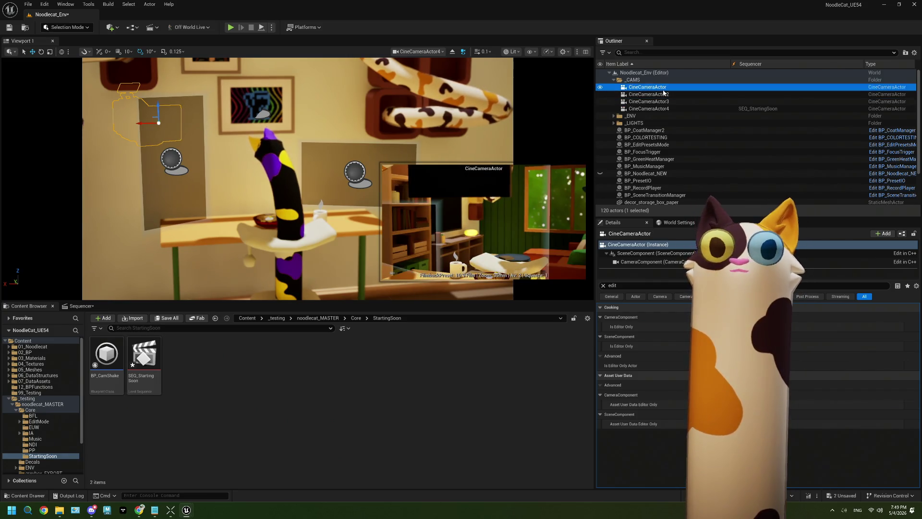
click(665, 95)
click(668, 101)
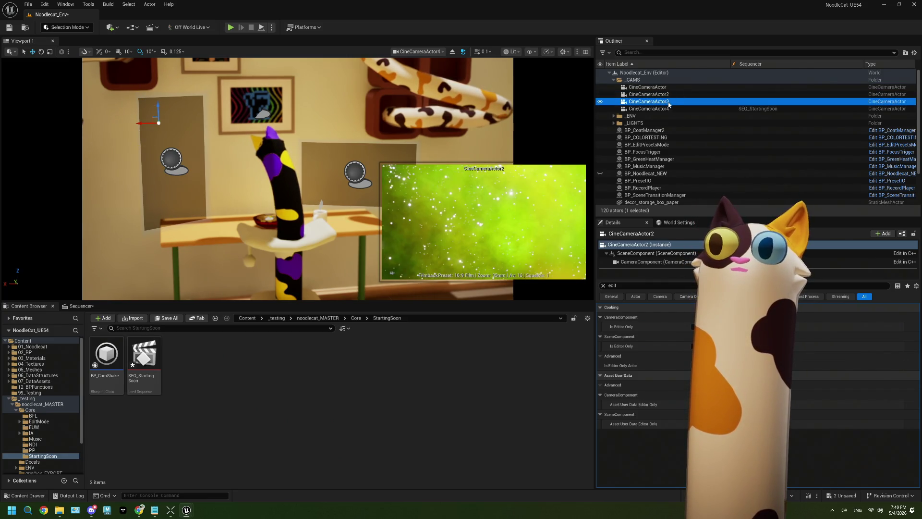
click(669, 108)
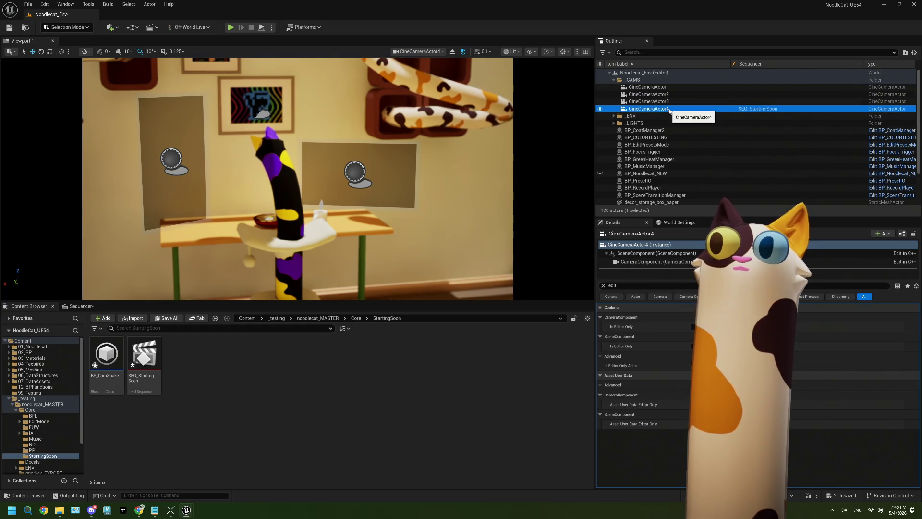
click(667, 104)
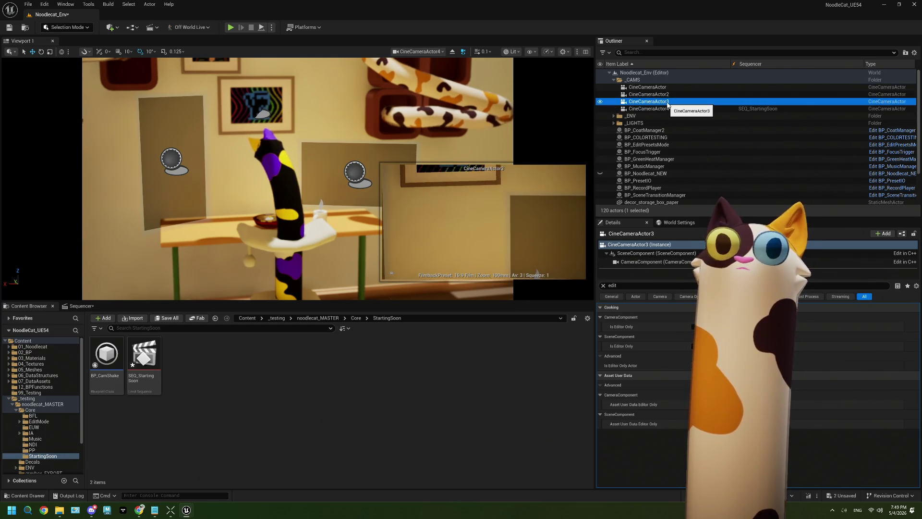
click(659, 88)
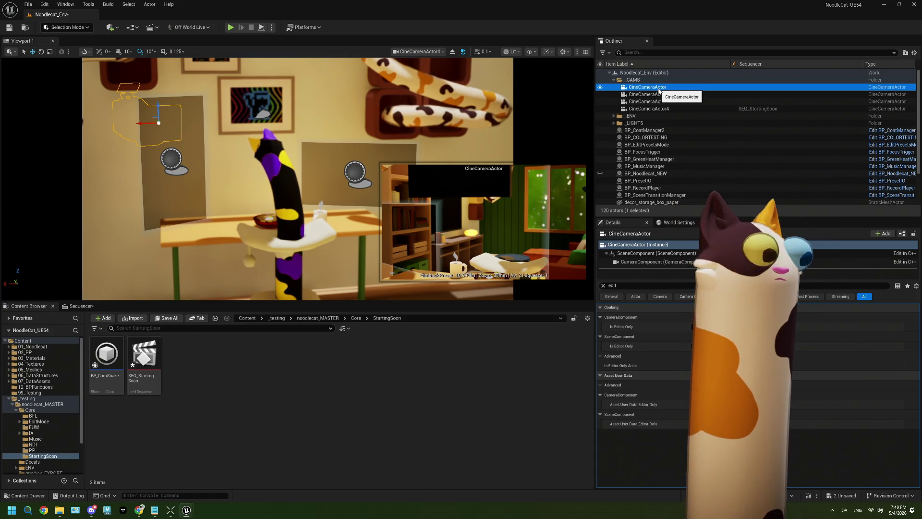
click(149, 366)
Step: Open SEQ_StartingSoon, then add a new level sequence named SEQ_StartingSoon_Cam01 beside it
double_click(149, 366)
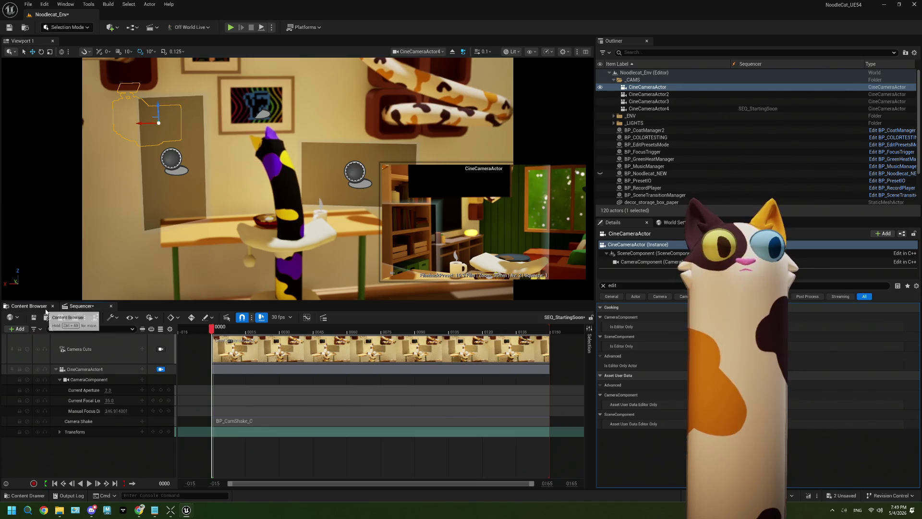
click(47, 307)
right_click(184, 369)
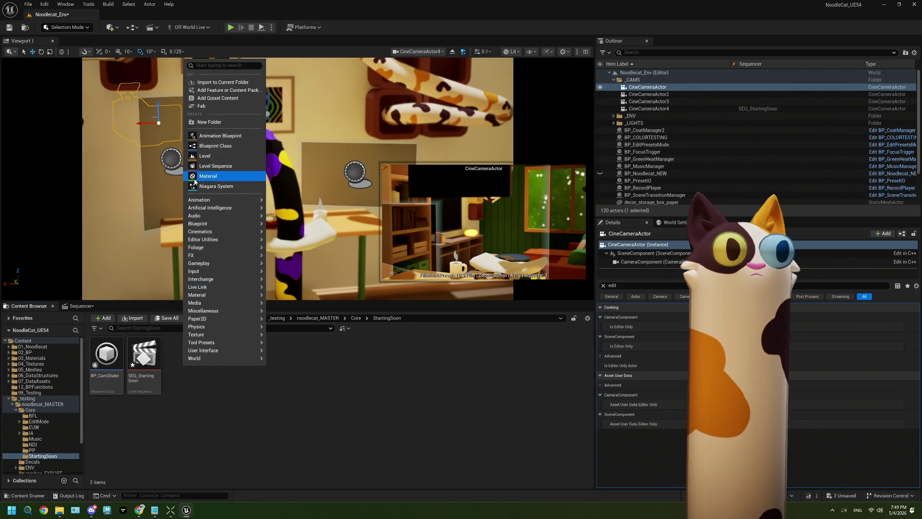
click(204, 166)
text(SEQ_StartingS)
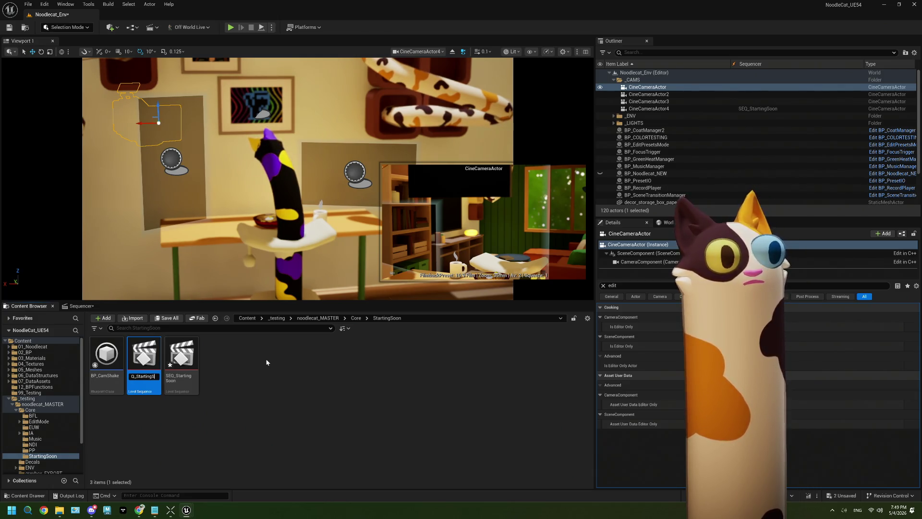
text(oon_Cam01)
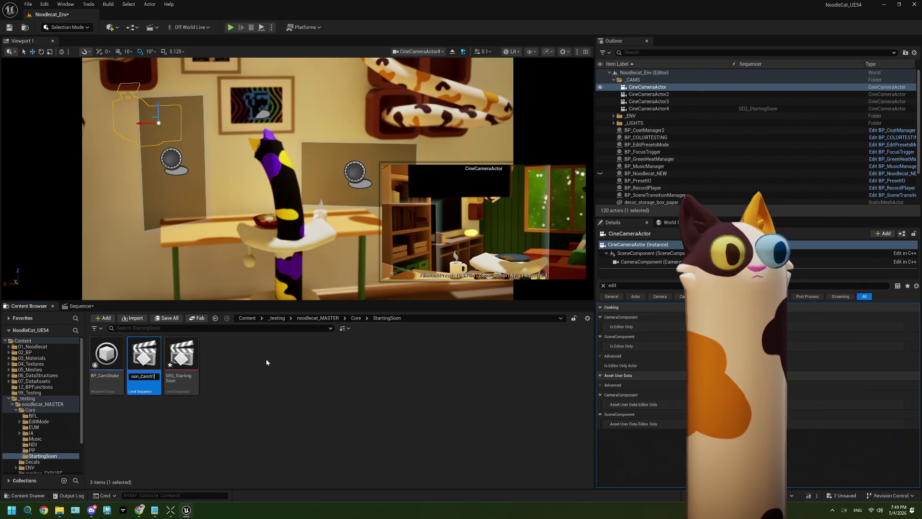
key(Return)
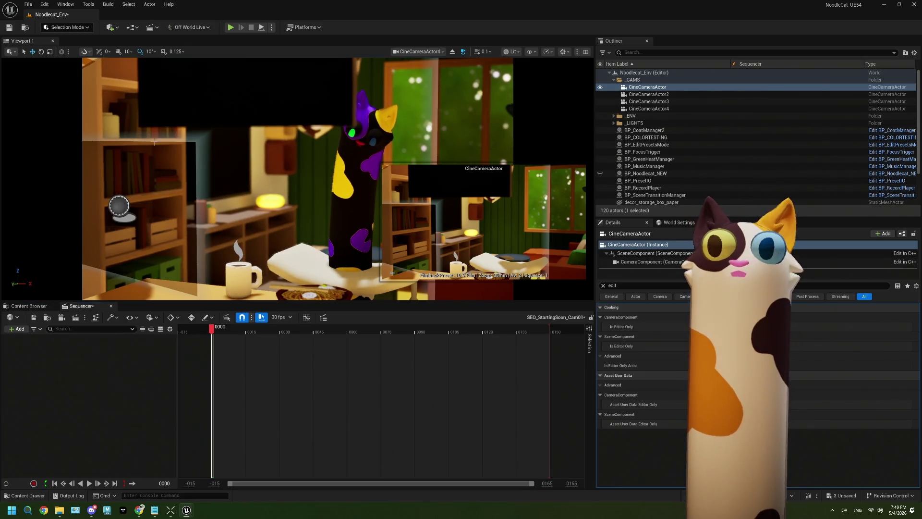
Step: Delete the empty SEQ_StartingSoon_Cam01 level sequence
click(23, 310)
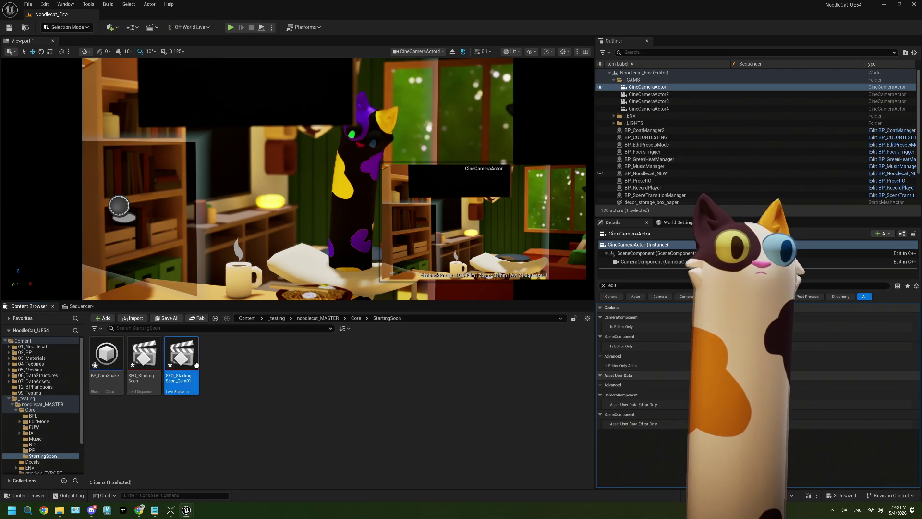
key(Delete)
click(421, 374)
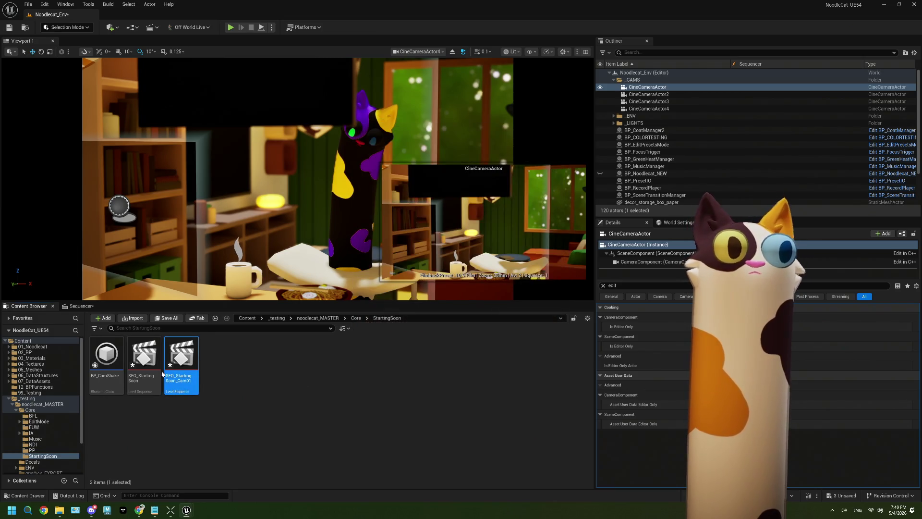
Step: Duplicate SEQ_StartingSoon, rename the copy SEQ_StartingSoon_Cam01, and save all changes
key(ctrl+d)
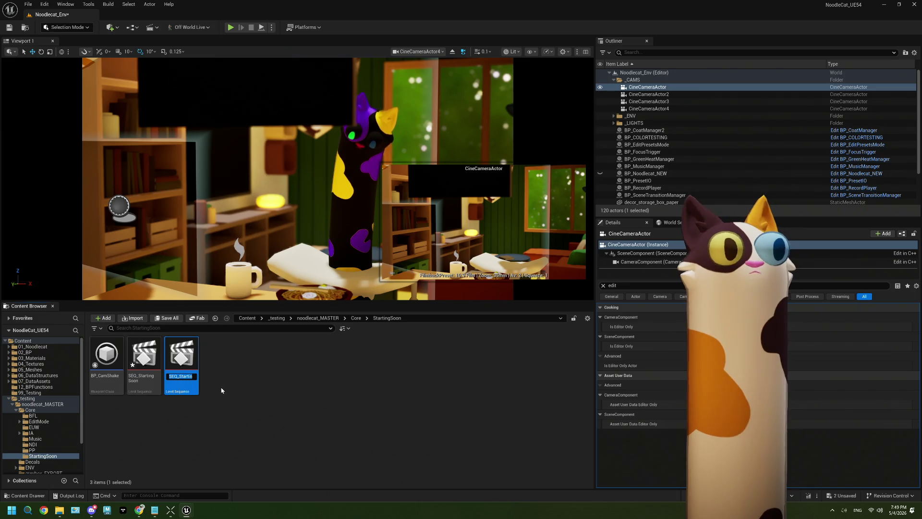
key(BackSpace)
text(_Cam1)
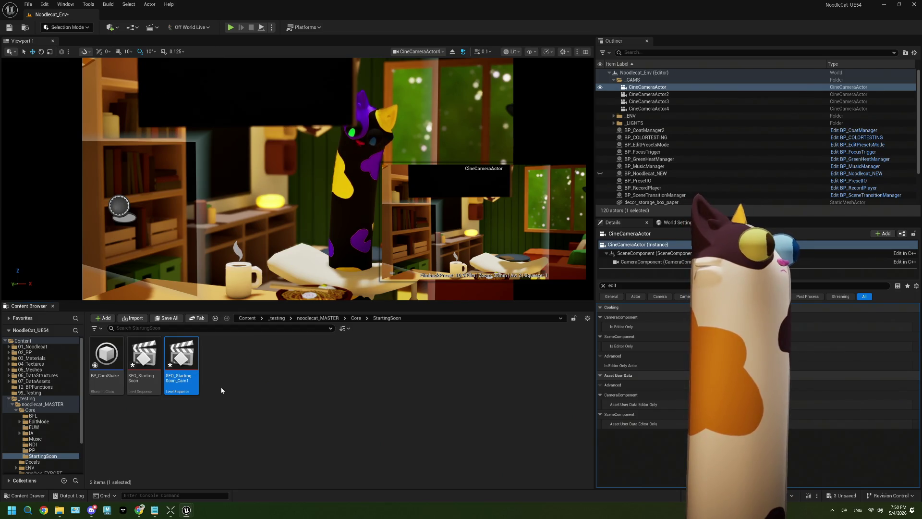
click(221, 390)
click(187, 373)
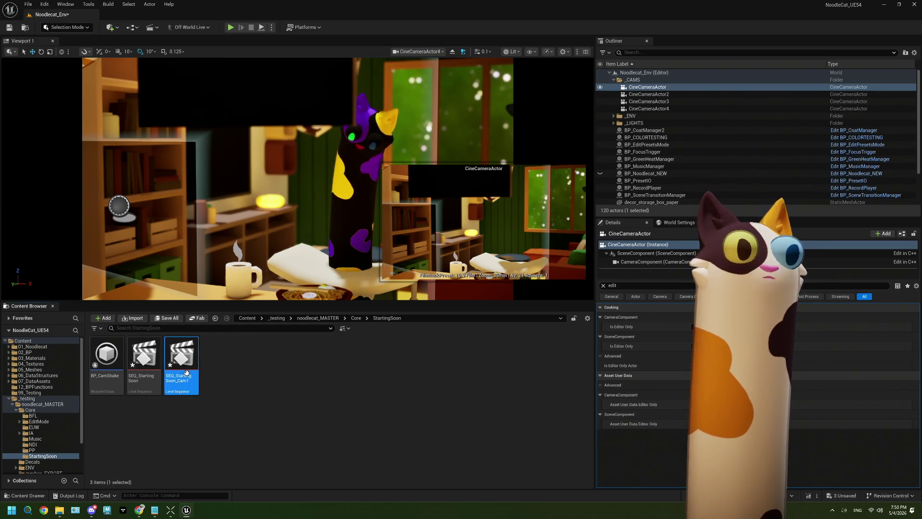
click(187, 373)
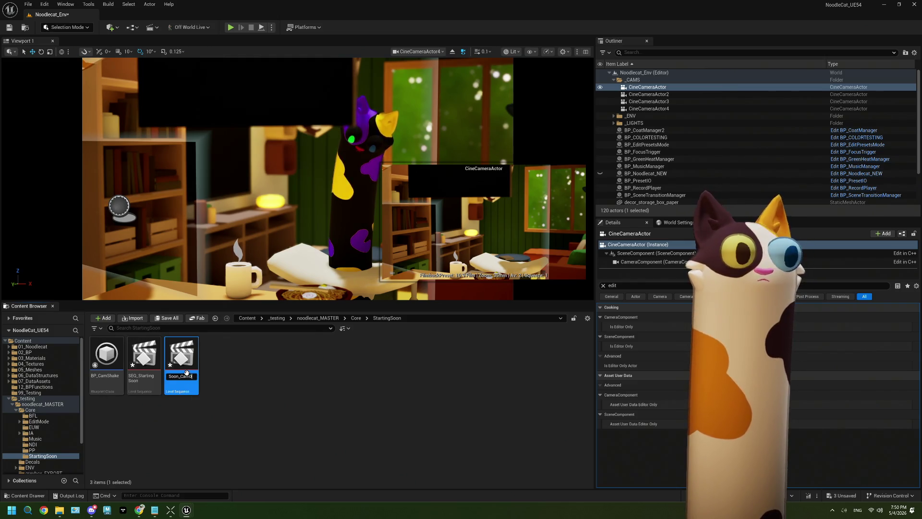
text(1)
key(Return)
click(254, 409)
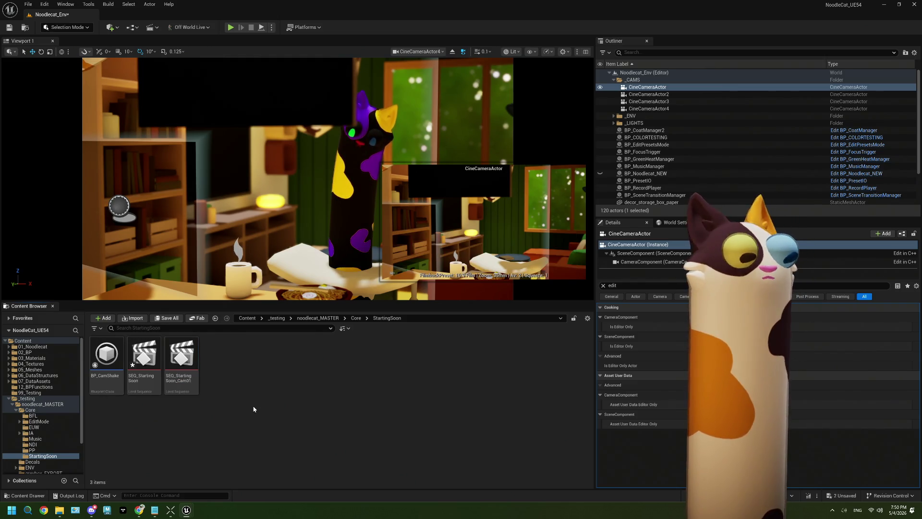
key(ctrl+s)
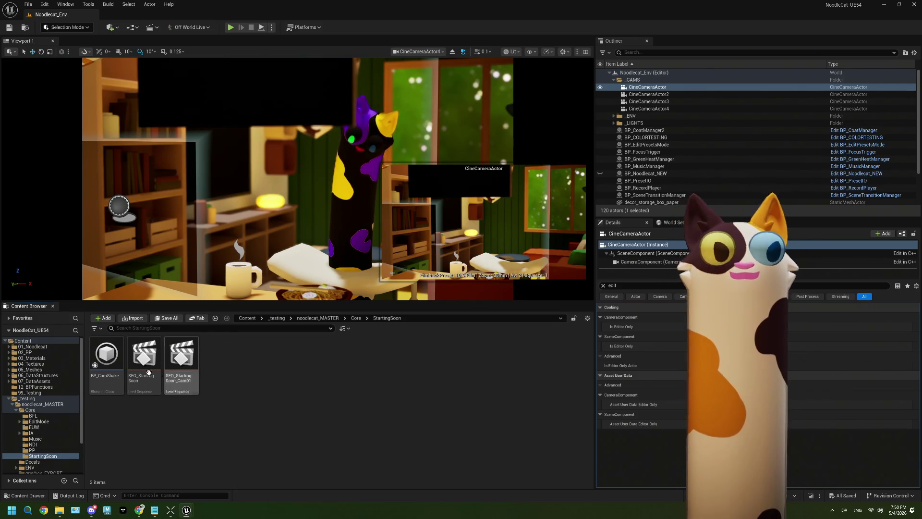
click(193, 368)
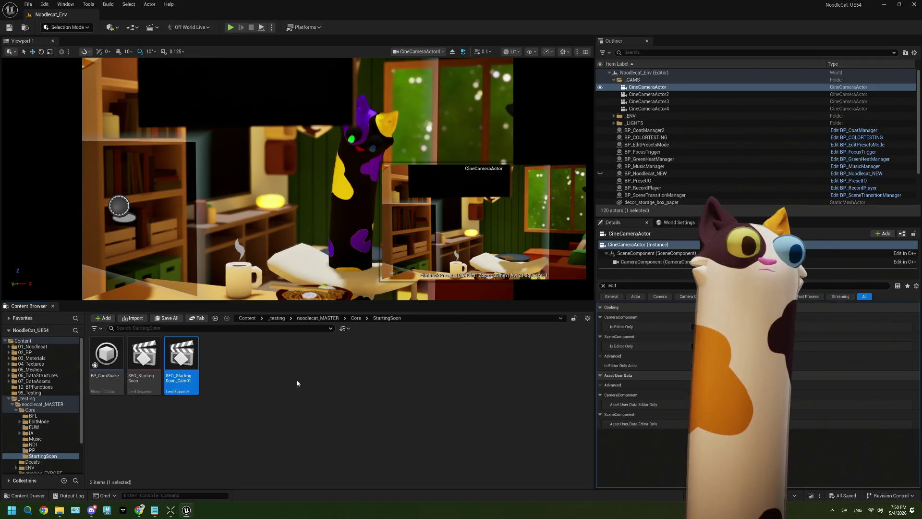
mouse_move(175, 370)
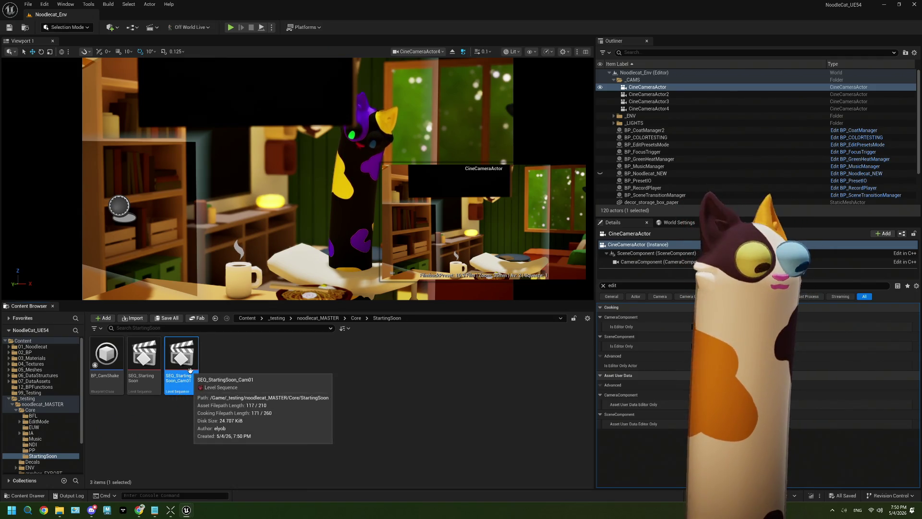
Step: Duplicate the Cam01 sequence four times as SEQ_StartingSoon_Cam02, Cam03, Cam04 and Cam05
key(ctrl+d)
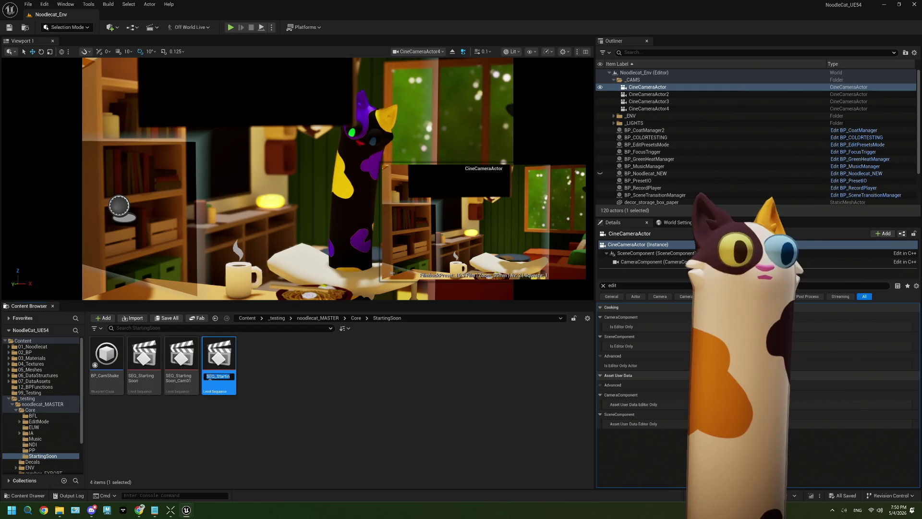
key(Return)
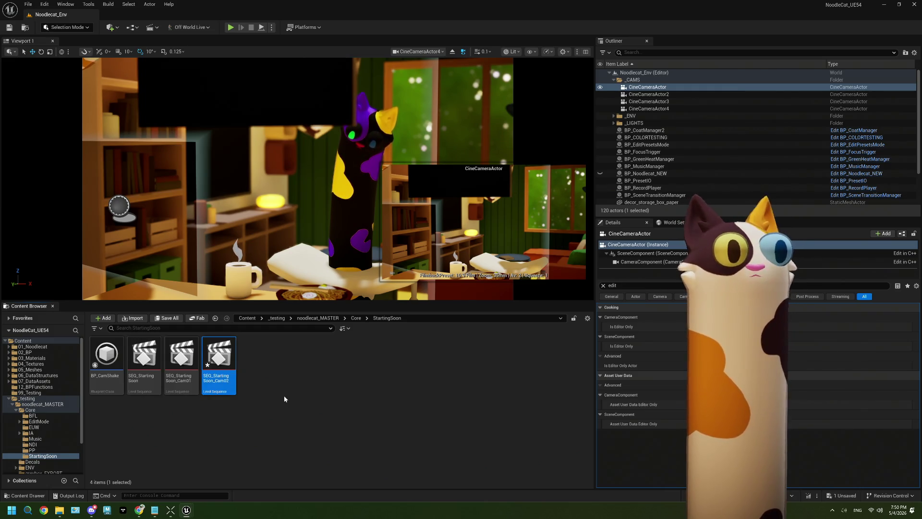
key(ctrl+d)
key(Return)
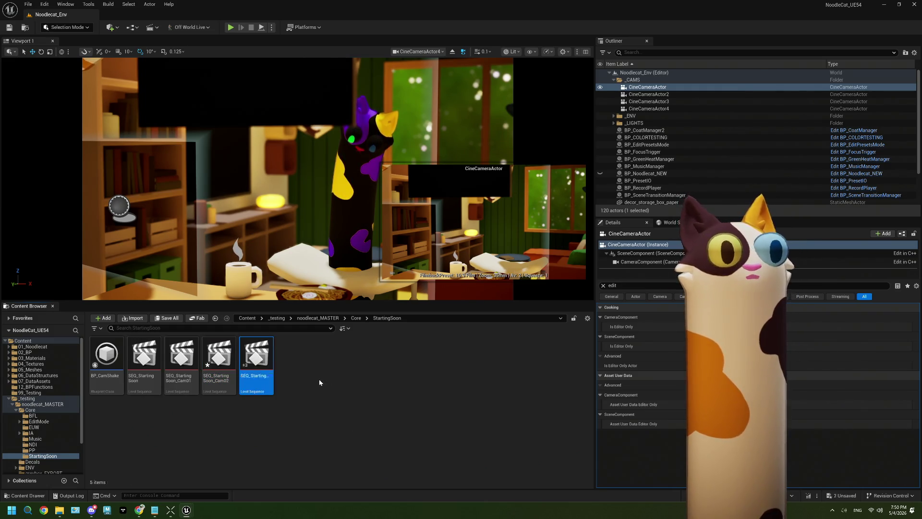
key(ctrl+d)
key(Return)
key(ctrl+d)
key(Return)
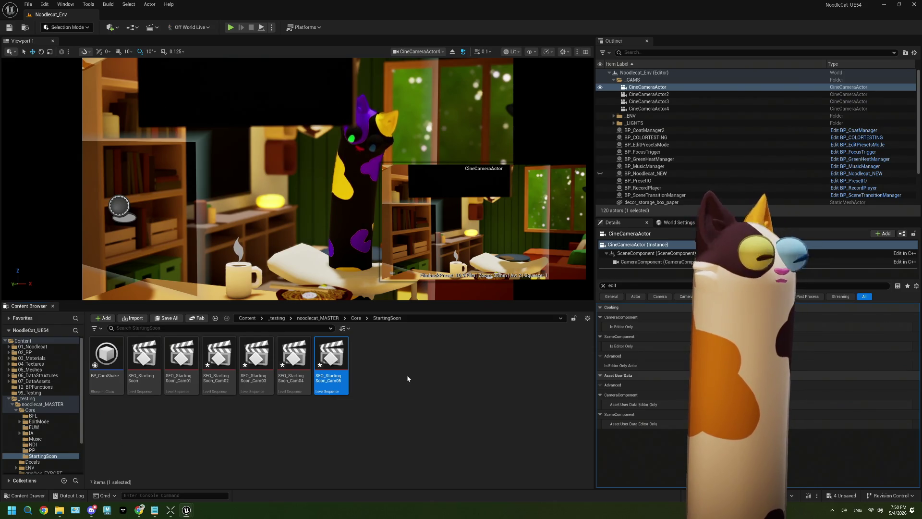
Step: Open SEQ_StartingSoon and delete its Camera Cuts and CineCameraActor4 tracks
click(154, 362)
double_click(154, 362)
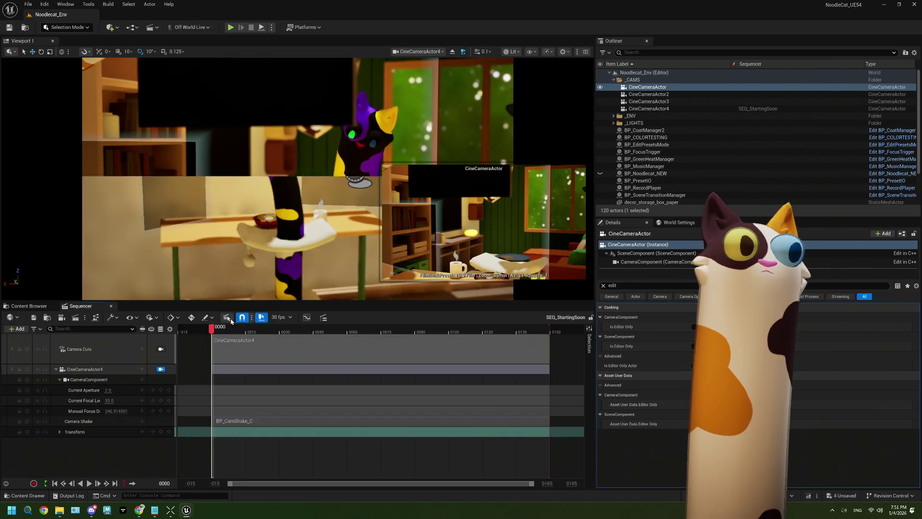
click(92, 354)
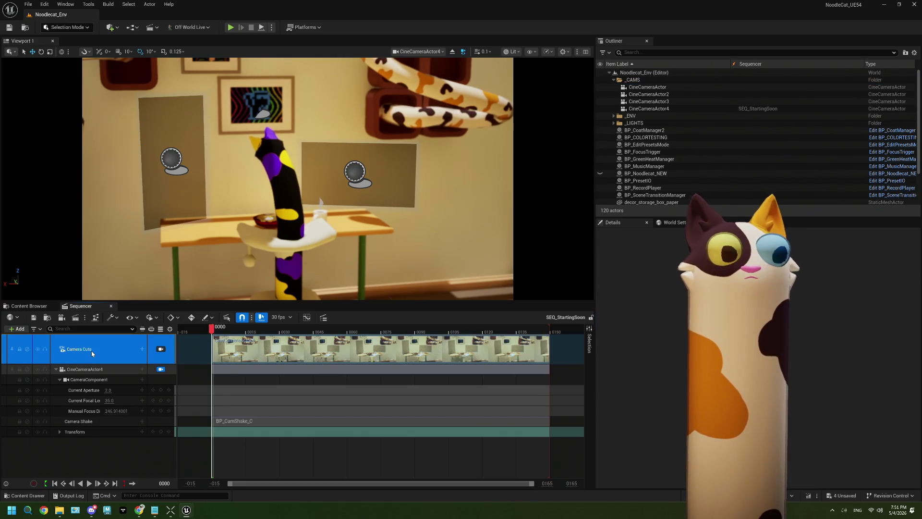
key(Delete)
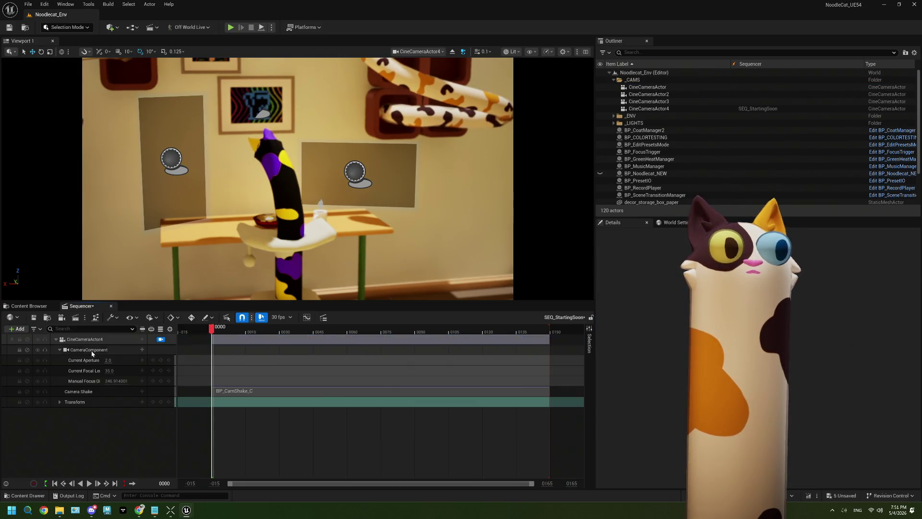
click(89, 341)
key(Delete)
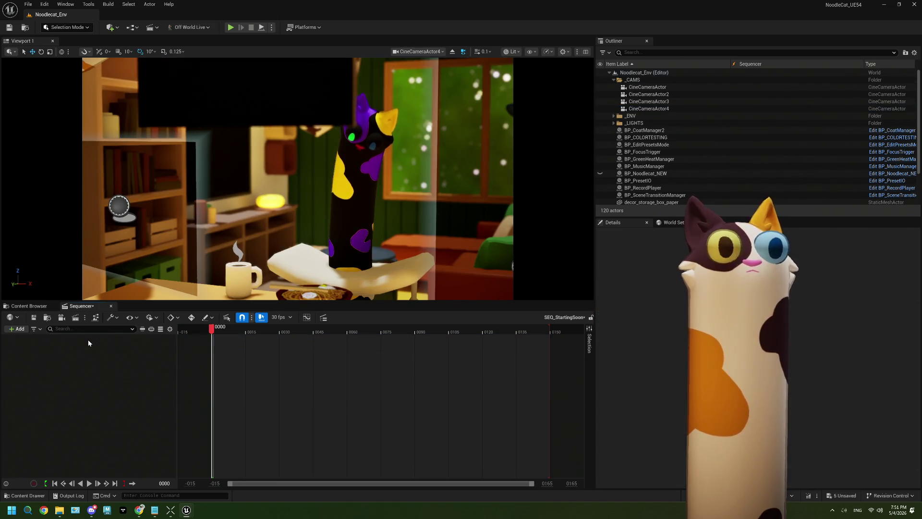
Step: Undock the Sequencer into a floating window above the Content Browser
click(39, 306)
click(77, 306)
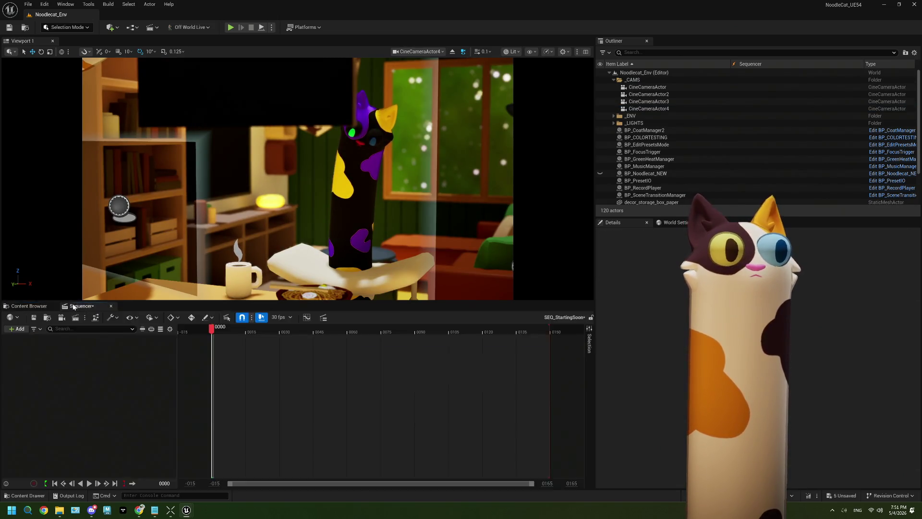
mouse_move(77, 306)
mouse_down()
mouse_move(142, 253)
mouse_move(131, 181)
mouse_up()
Step: Add SEQ_StartingSoon_Cam01 and Cam02 as consecutive shots, widening the floating Sequencer
click(182, 360)
drag(219, 258, 169, 250)
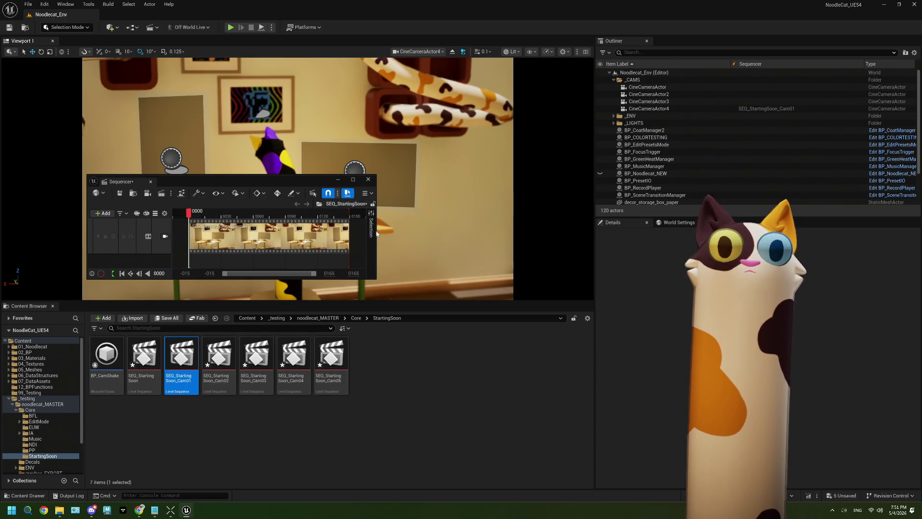
drag(377, 234, 644, 232)
drag(219, 357, 612, 232)
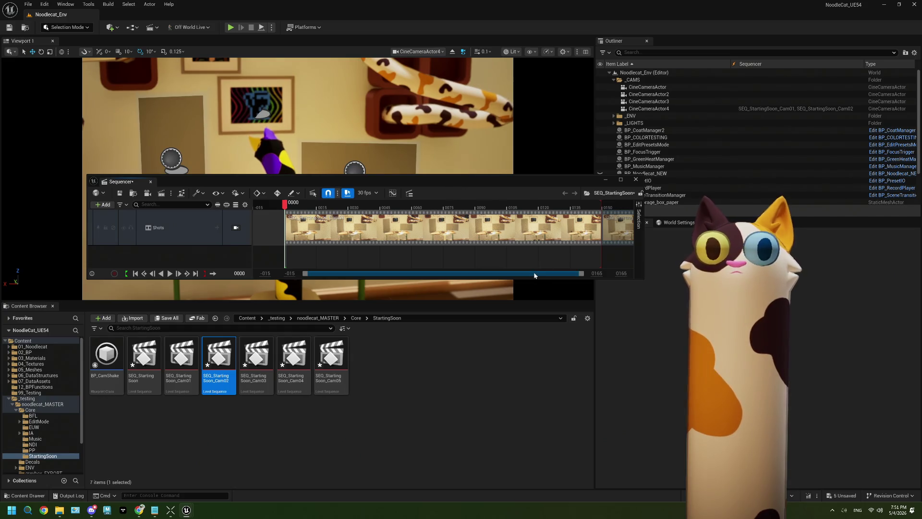
Step: Set the Sequencer working range end to frame 1000
click(621, 273)
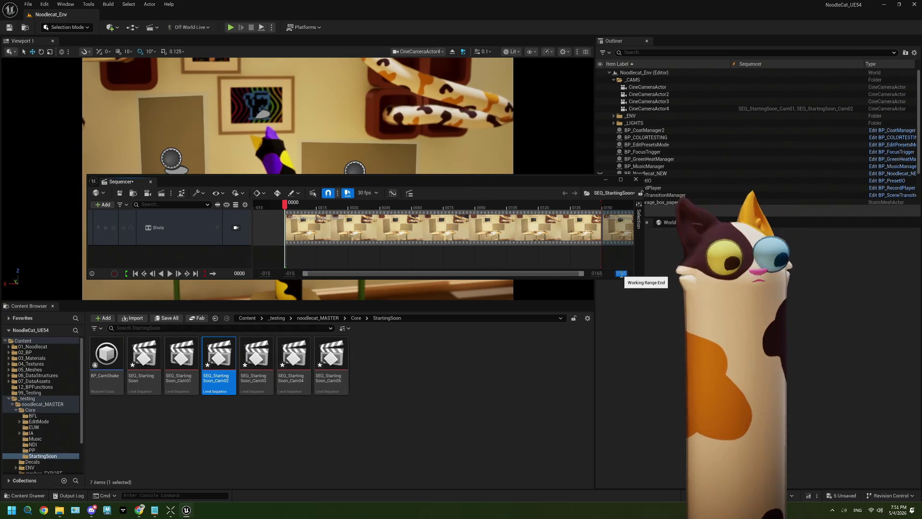
text(1000)
key(Return)
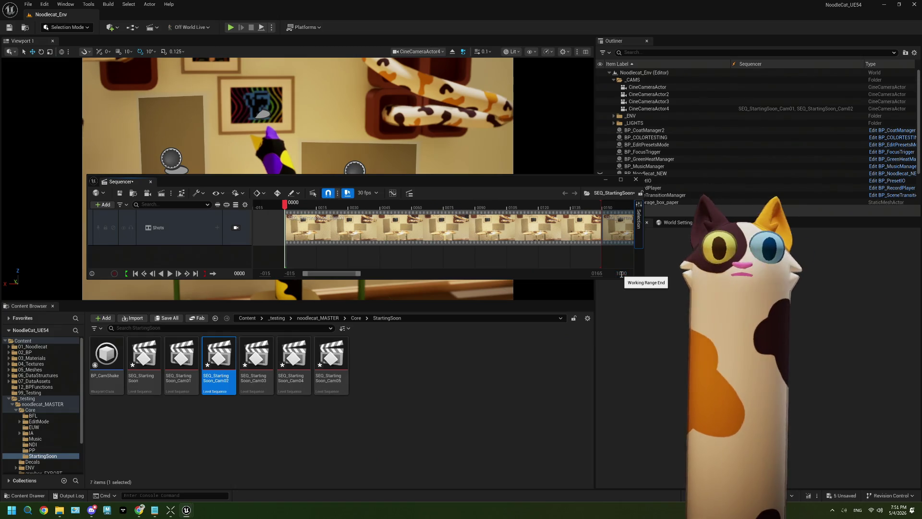
drag(359, 273, 583, 273)
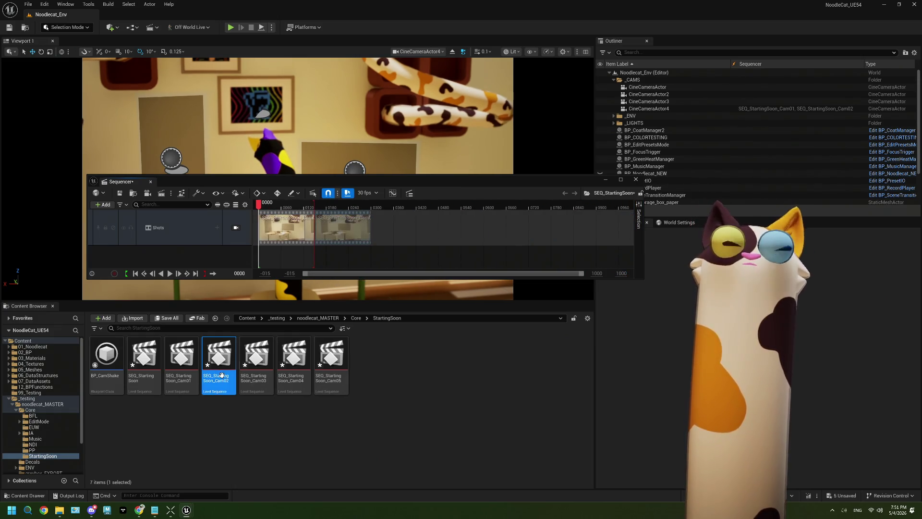
Step: Append the Cam03, Cam04 and Cam05 shots, then scrub the preview to frame 215
mouse_move(256, 358)
mouse_down()
mouse_move(420, 234)
mouse_move(372, 226)
mouse_move(397, 227)
mouse_up()
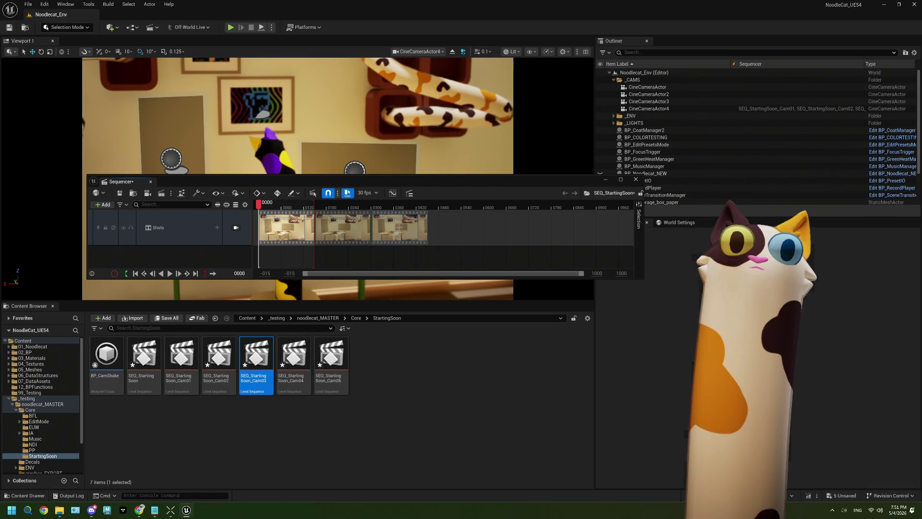
mouse_move(294, 365)
mouse_down()
mouse_move(454, 222)
mouse_move(438, 221)
mouse_move(448, 228)
mouse_up()
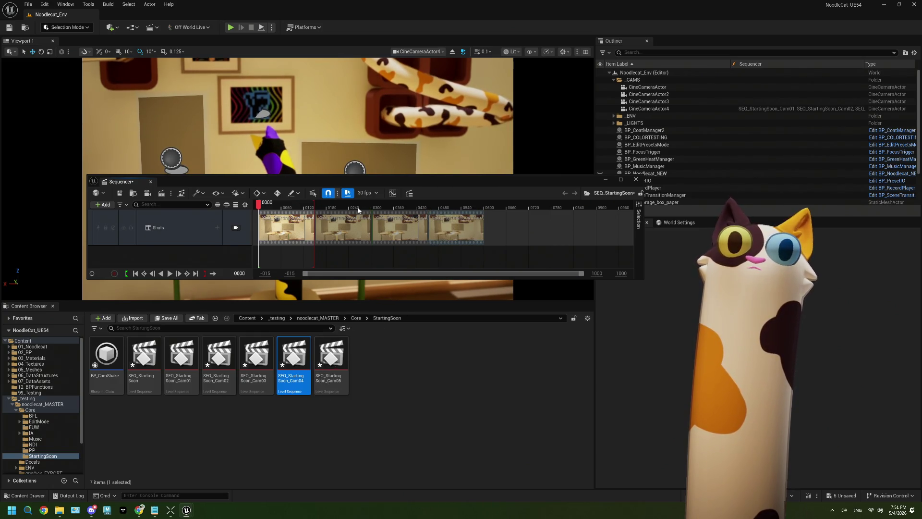
mouse_move(306, 276)
mouse_down()
mouse_move(355, 273)
mouse_move(303, 273)
mouse_up()
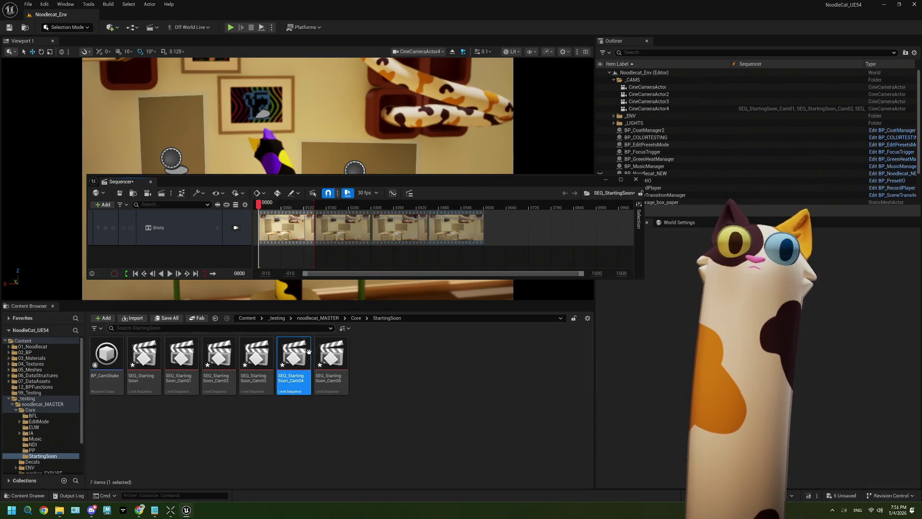
drag(331, 363, 506, 233)
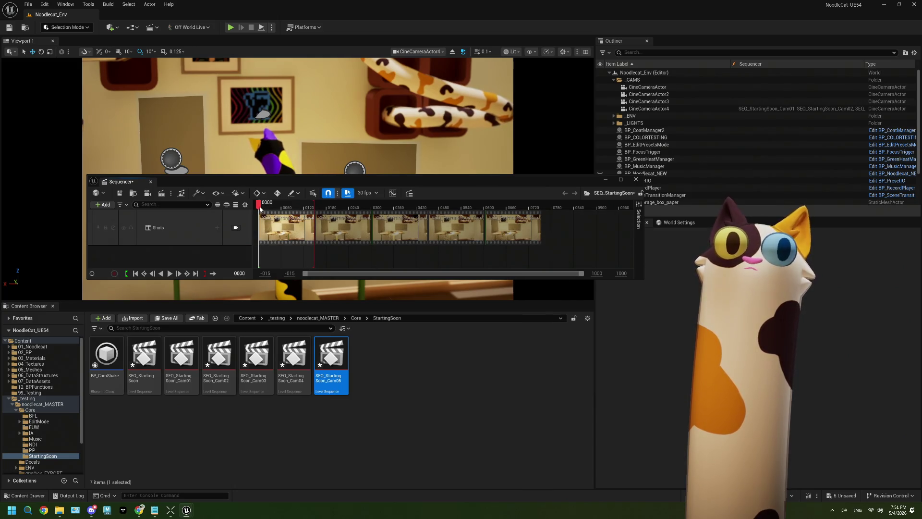
mouse_move(260, 208)
mouse_down()
mouse_move(505, 211)
mouse_move(281, 206)
mouse_up()
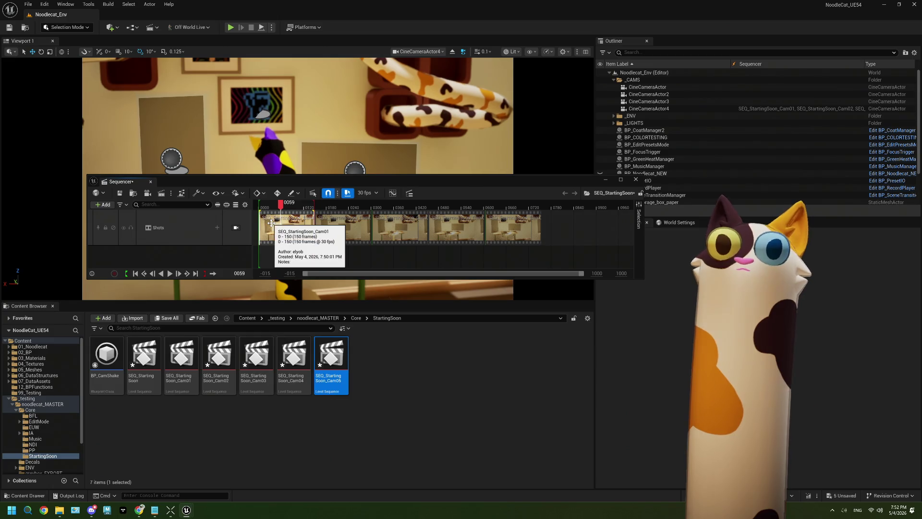
Step: Delete all five shot clips, Cam05 back through Cam01, from the Shots track
click(504, 233)
key(Delete)
click(457, 228)
key(Delete)
click(399, 228)
key(Delete)
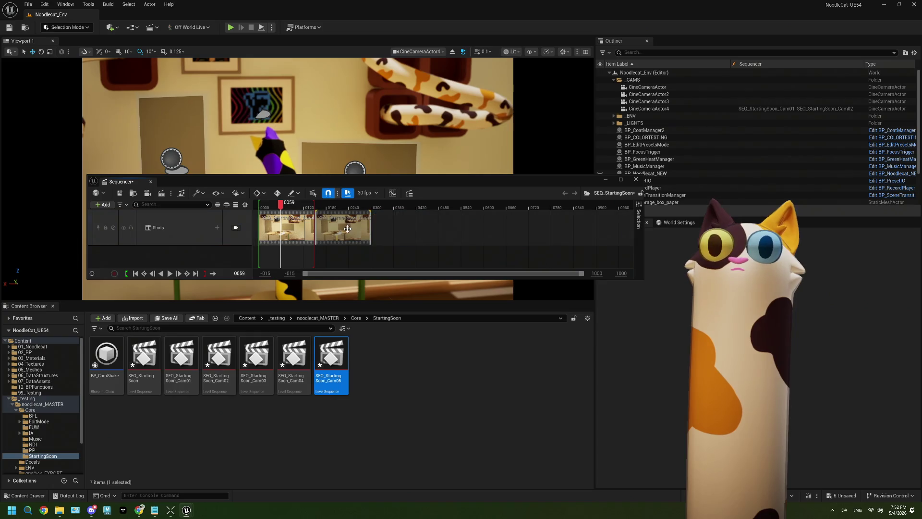
click(343, 229)
key(Delete)
click(292, 230)
key(Delete)
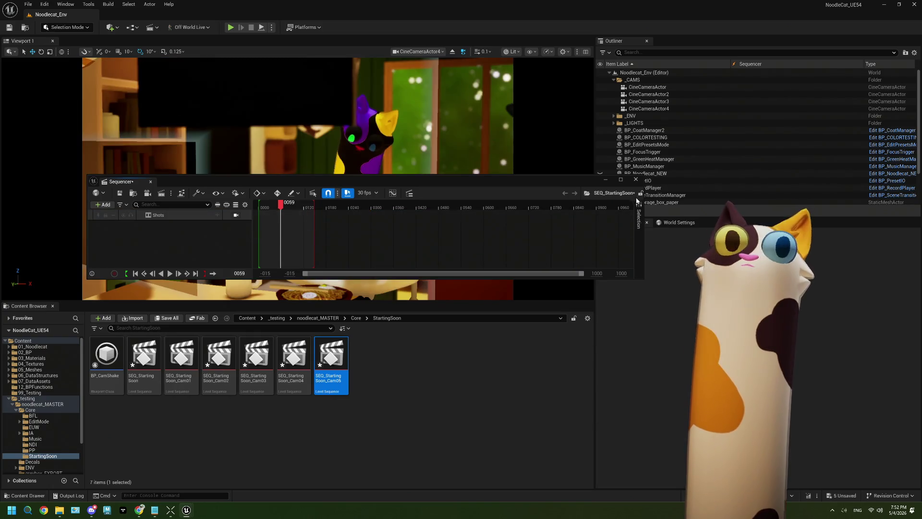
Step: Close the floating Sequencer, open SEQ_StartingSoon_Cam01, and dock it beside the Content Browser
click(636, 180)
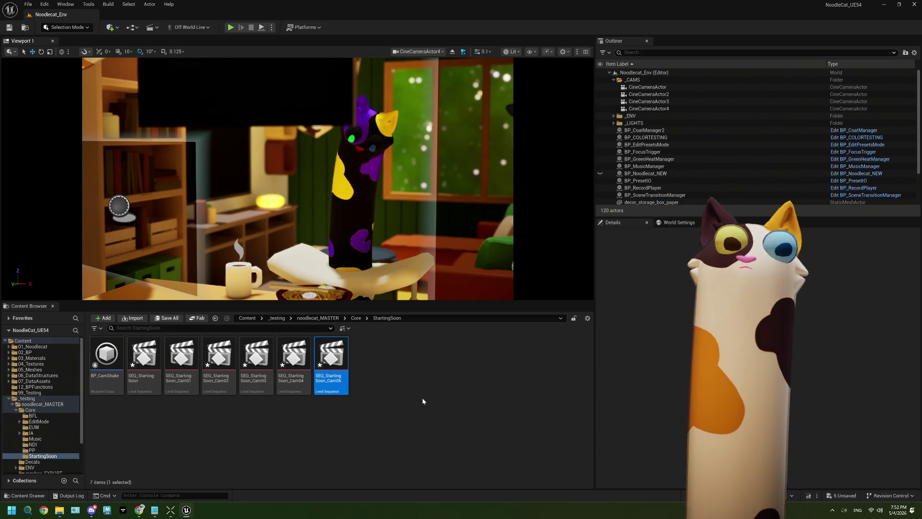
double_click(181, 358)
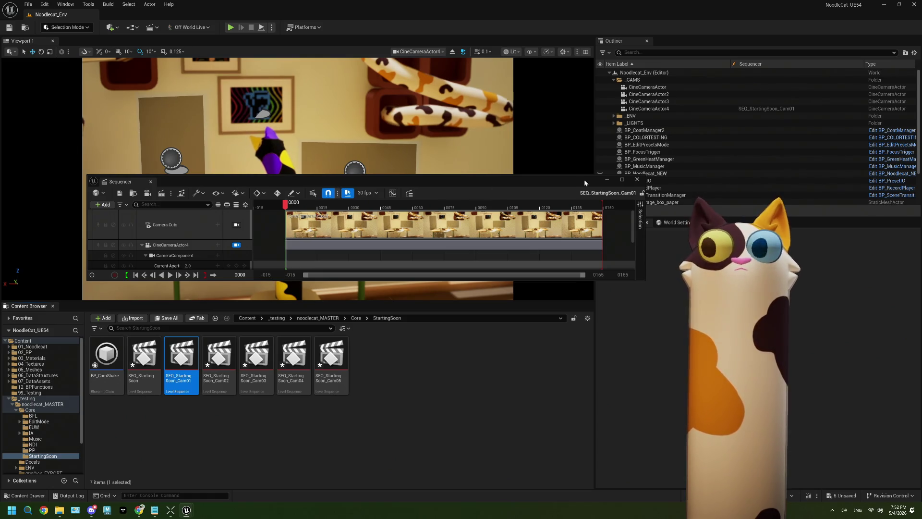
mouse_move(540, 180)
mouse_down()
mouse_move(538, 168)
mouse_move(552, 265)
mouse_up()
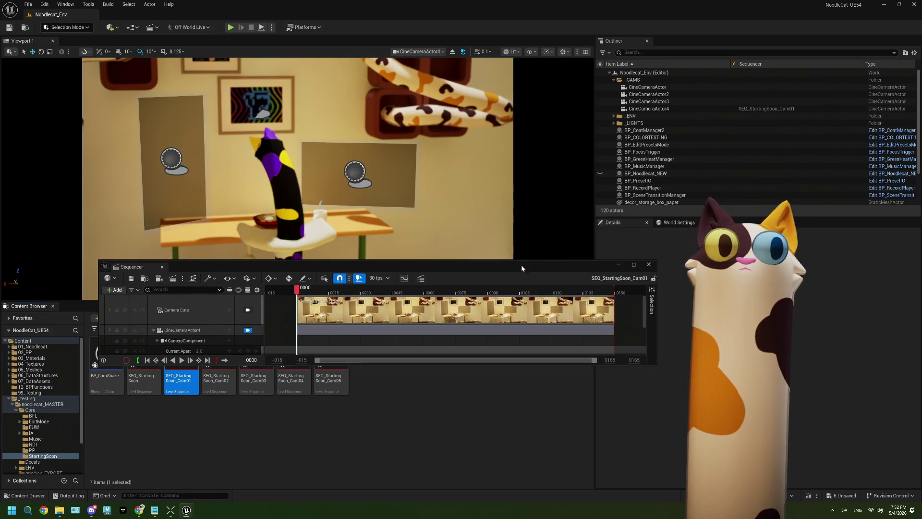
drag(151, 272, 96, 308)
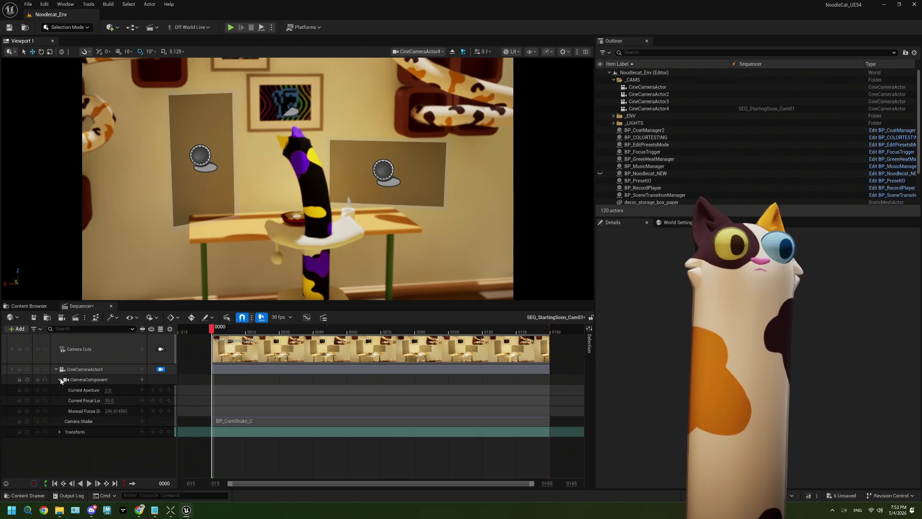
Step: Expand CineCameraActor4's Transform, set Current Focal Length to about 45.6, then collapse Transform
click(59, 432)
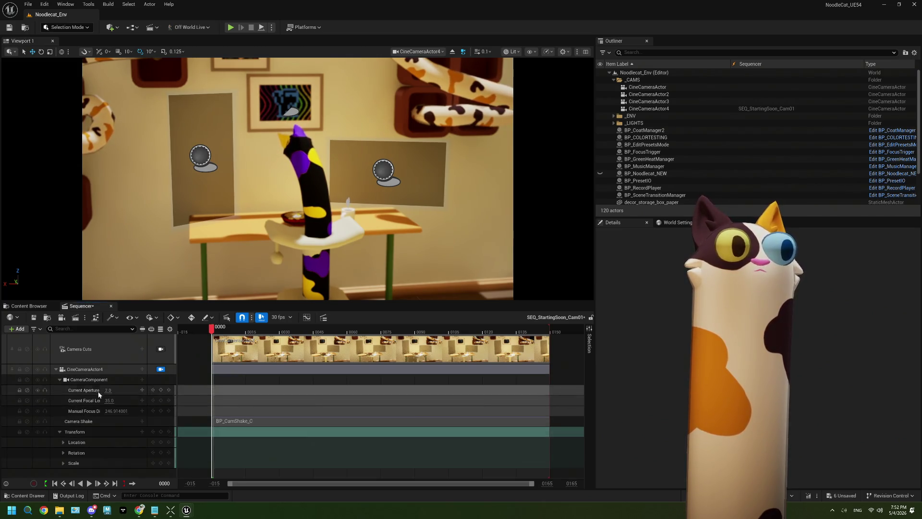
click(63, 443)
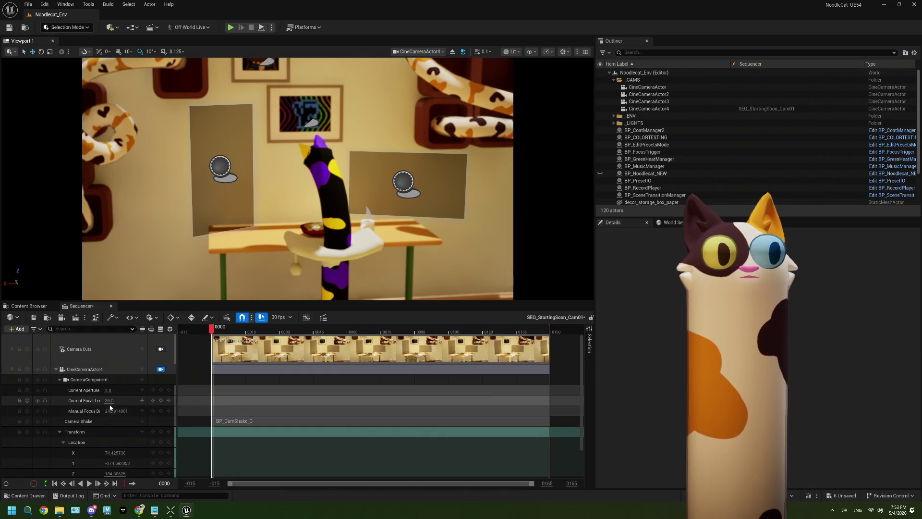
drag(108, 401, 118, 401)
mouse_move(115, 400)
mouse_down()
mouse_move(173, 401)
mouse_move(129, 400)
mouse_up()
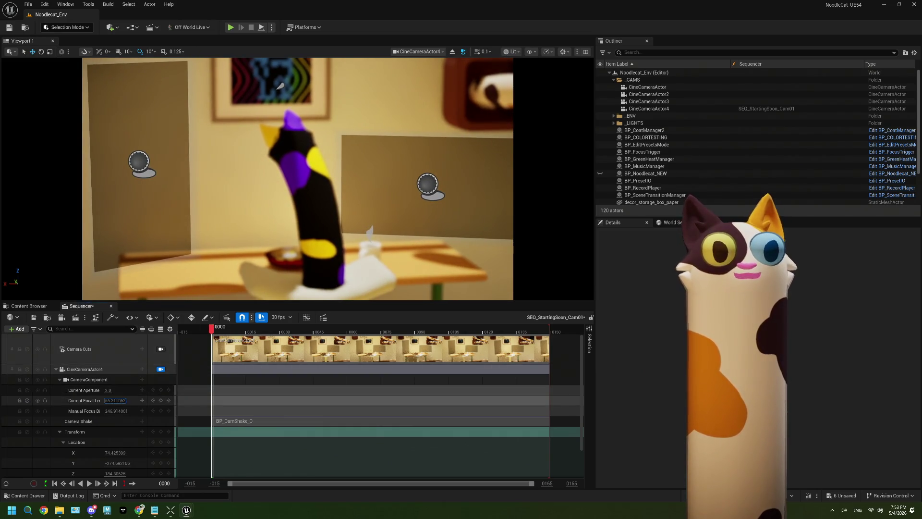
drag(115, 400, 79, 400)
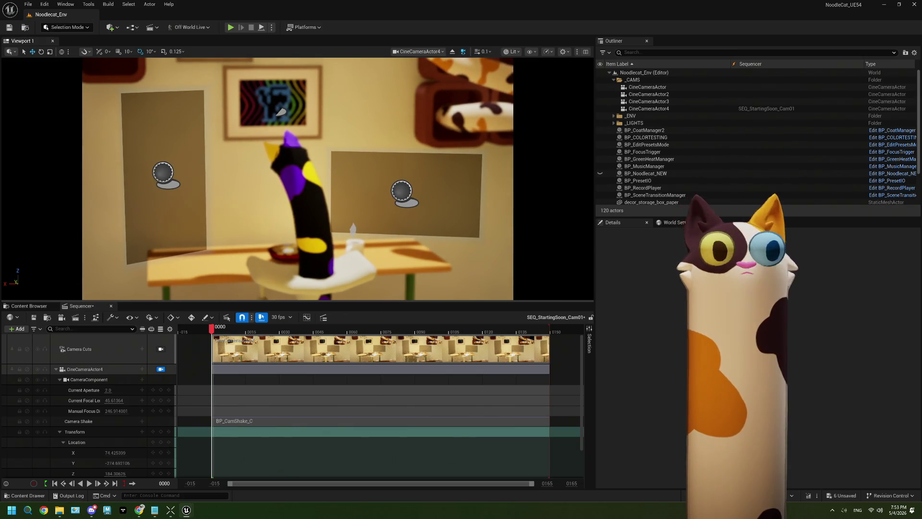
scroll(96, 447, down, 1)
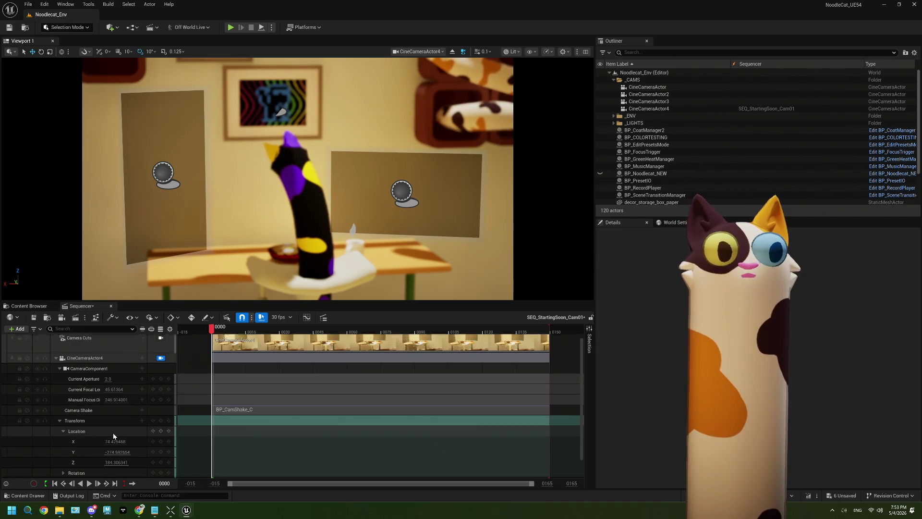
click(68, 430)
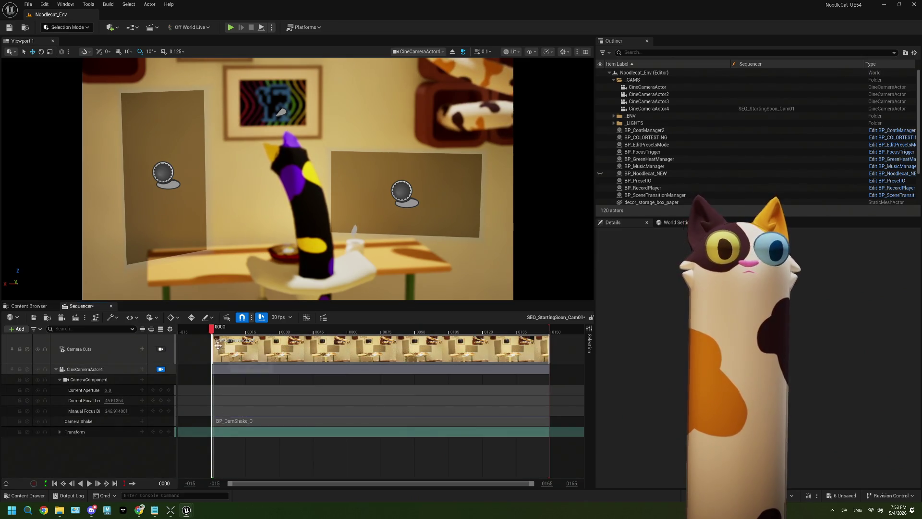
Step: Scrub the shot, undo a trial focal length change, and set Manual Focus Distance to about 353
click(239, 331)
mouse_move(240, 331)
mouse_down()
mouse_move(465, 331)
mouse_move(196, 331)
mouse_move(215, 338)
mouse_up()
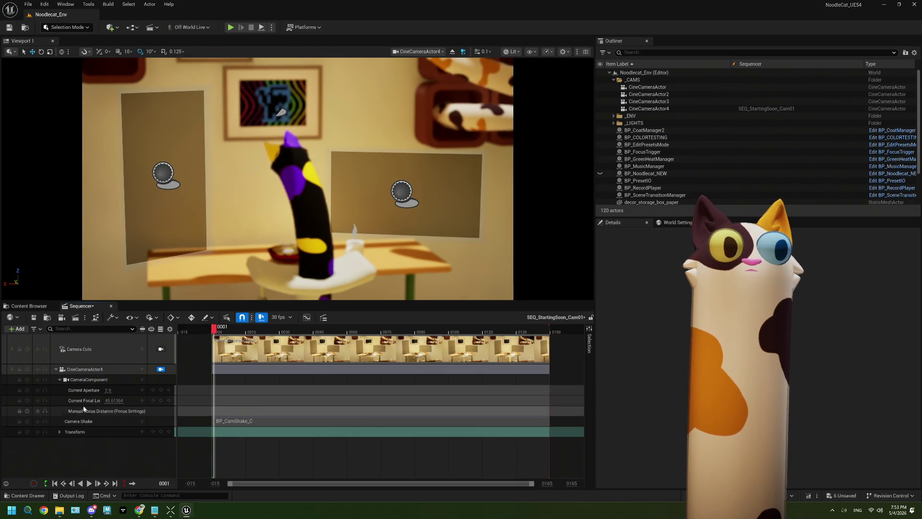
drag(114, 400, 134, 401)
key(ctrl+z)
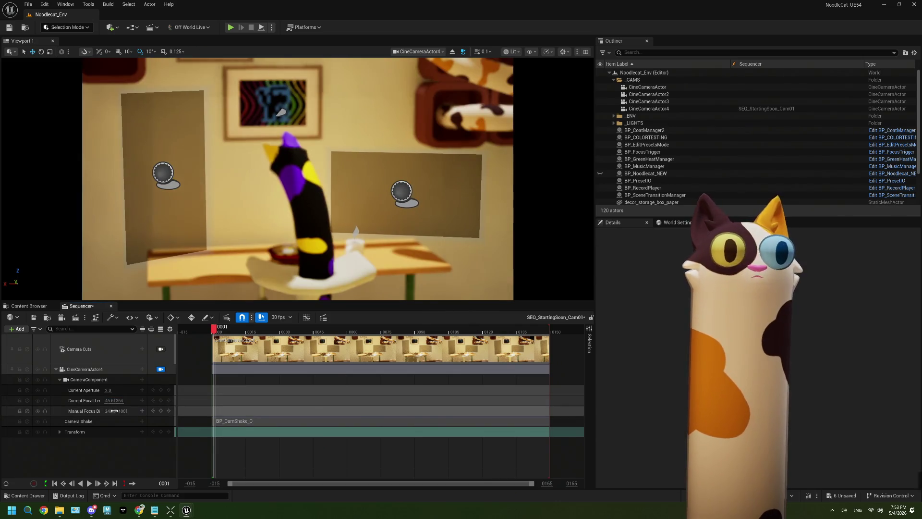
drag(116, 411, 122, 411)
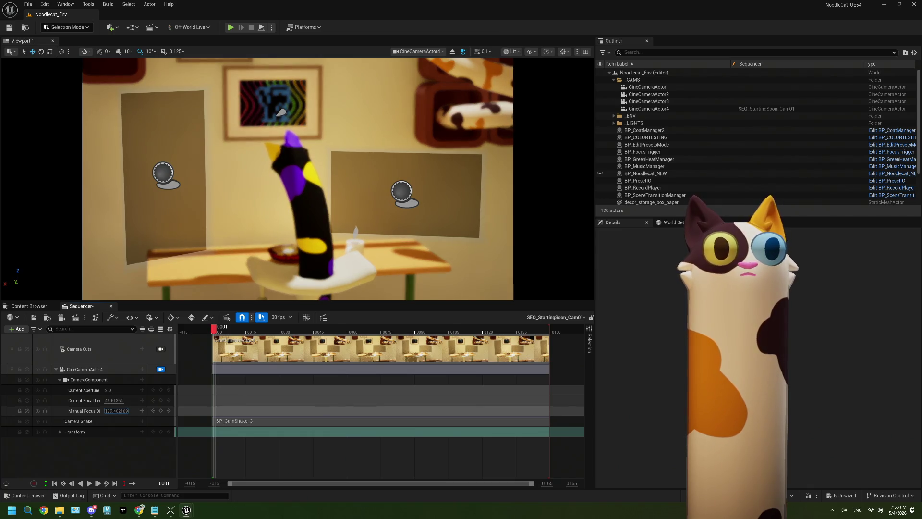
drag(116, 411, 122, 411)
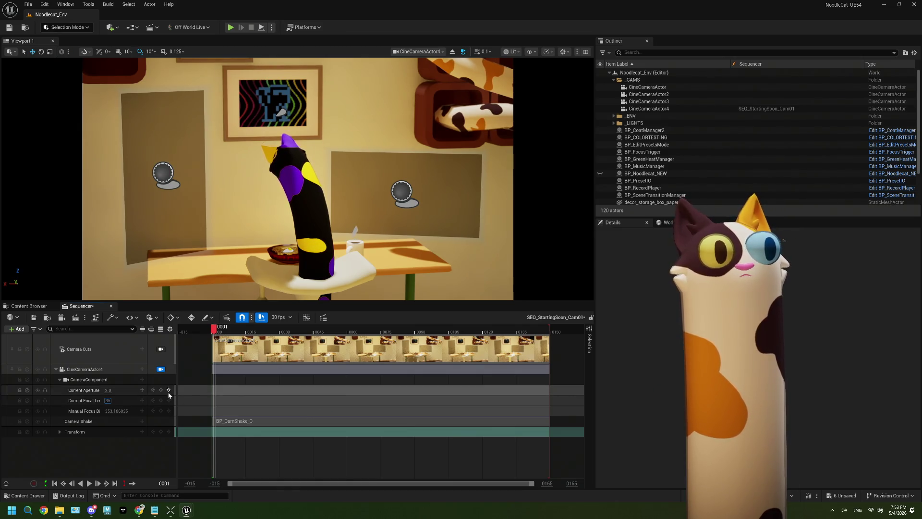
Step: Set CineCameraActor4's focal length to about 28.37 and Manual Focus Distance to roughly 179.6
mouse_move(118, 401)
mouse_down()
mouse_move(139, 401)
mouse_move(106, 402)
mouse_up()
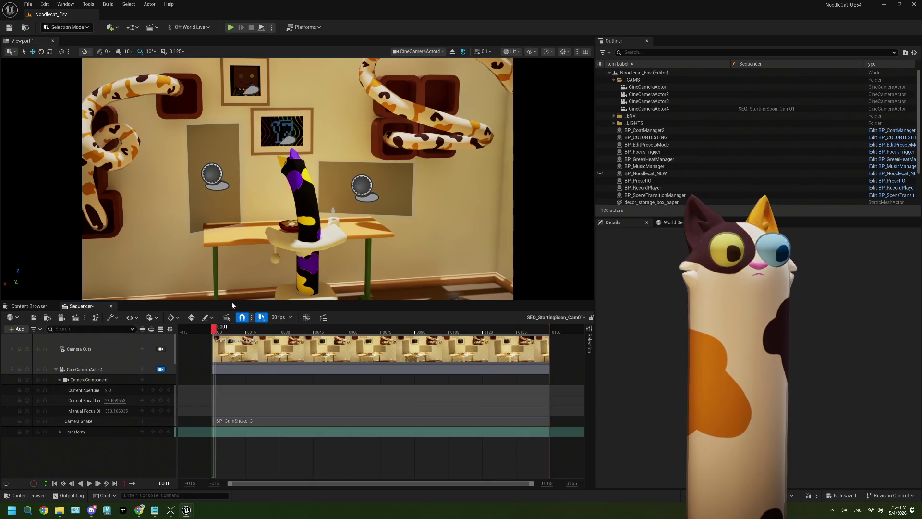
drag(231, 288, 269, 240)
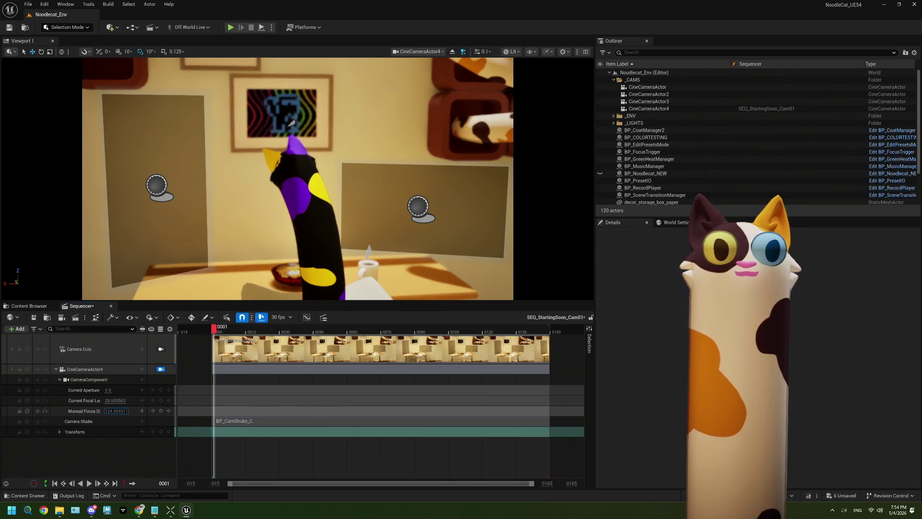
drag(116, 411, 139, 410)
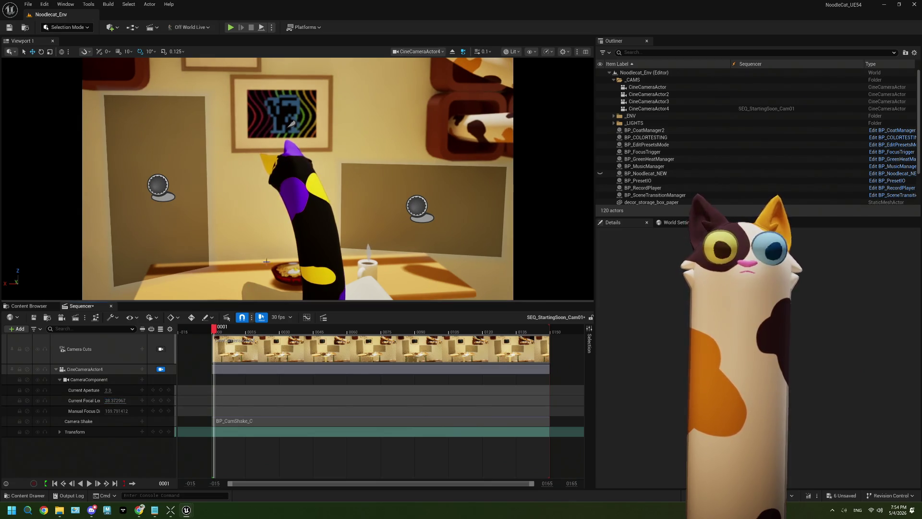
drag(115, 401, 112, 401)
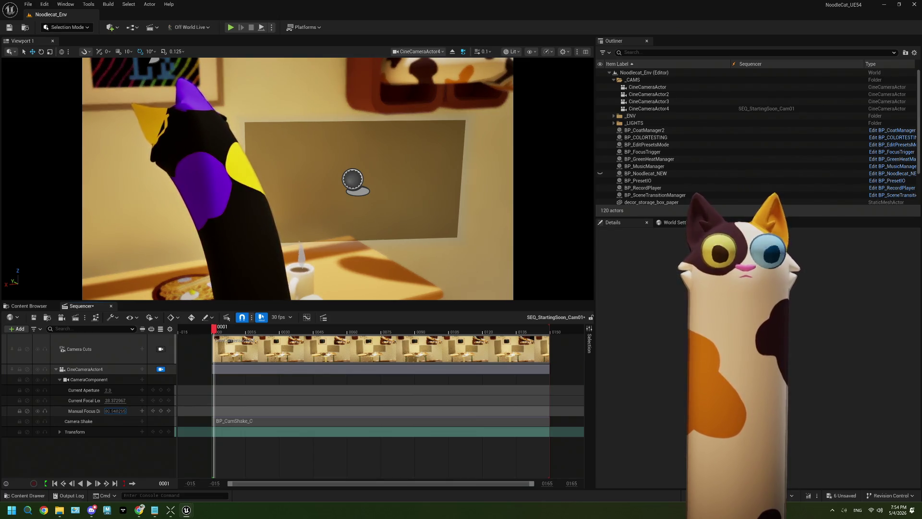
drag(115, 410, 128, 411)
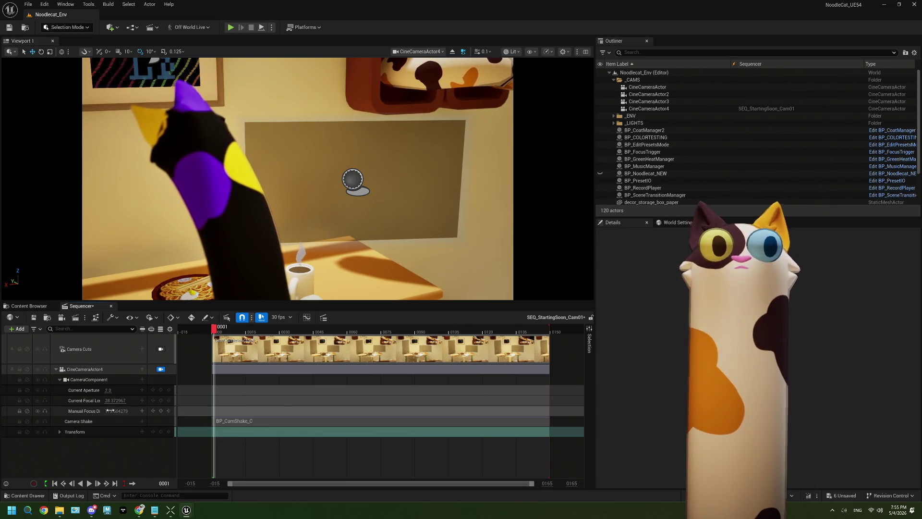
Step: Enable Draw Debug Focus Plane on CineCameraActor4 and set Manual Focus Distance to about 234.6
click(91, 380)
click(97, 370)
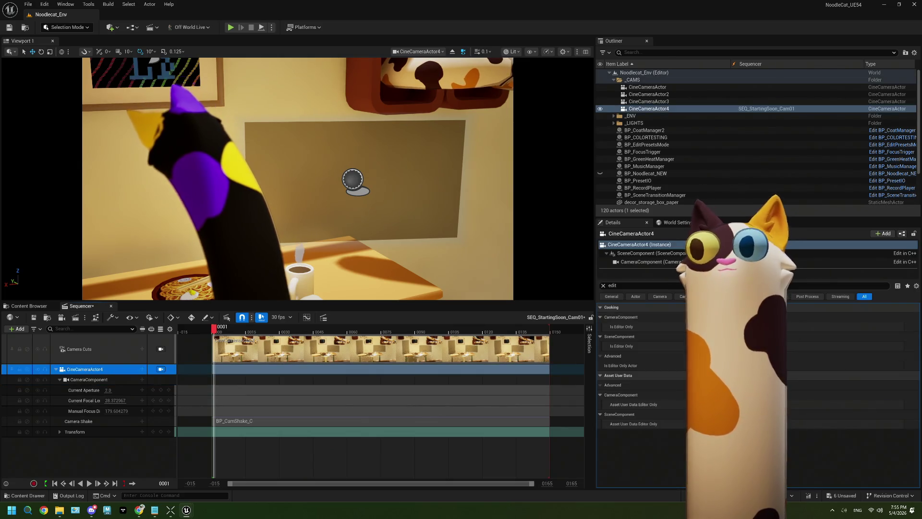
click(638, 286)
text(deb)
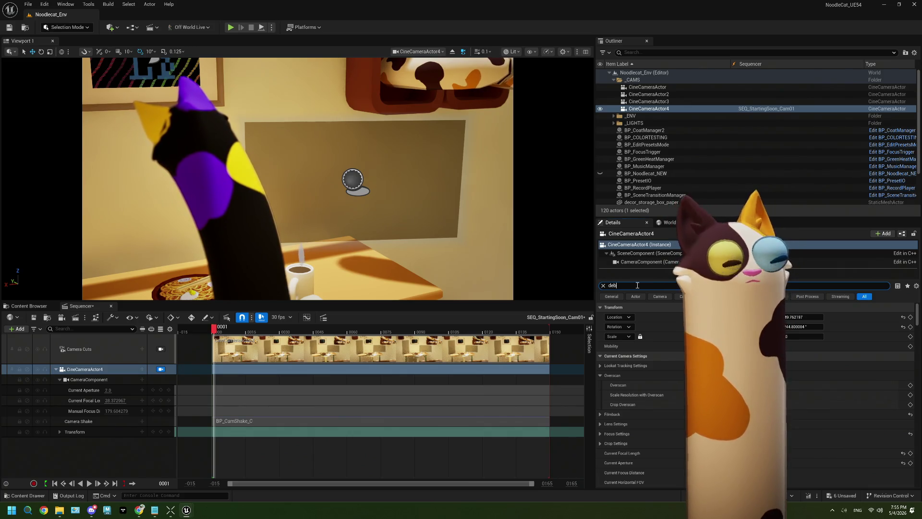
text(u)
click(692, 346)
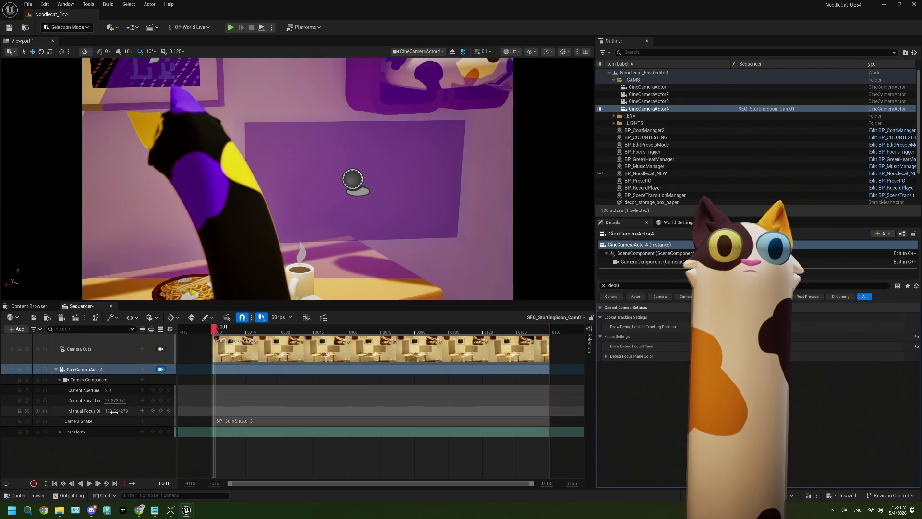
drag(114, 412, 641, 412)
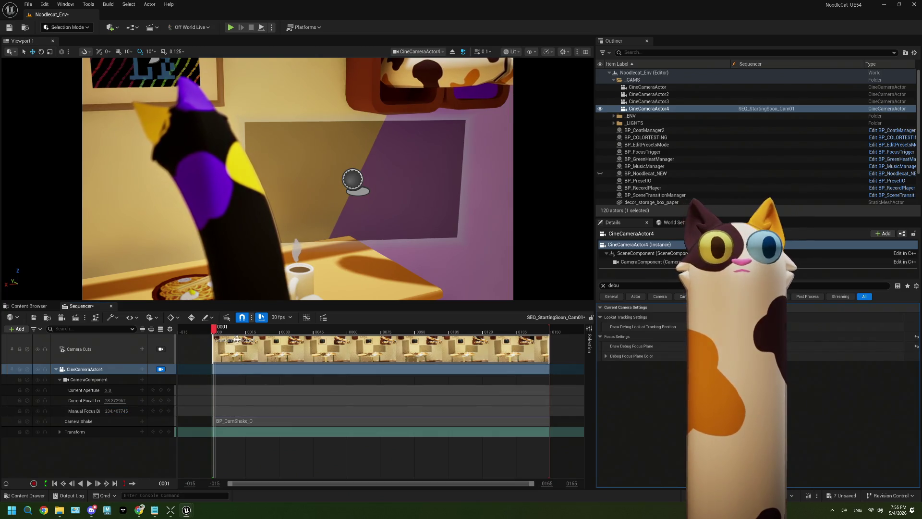
Step: Scrub and play the shot to preview it, then select the Noodlecat character
mouse_move(213, 331)
mouse_down()
mouse_move(305, 330)
mouse_move(215, 330)
mouse_up()
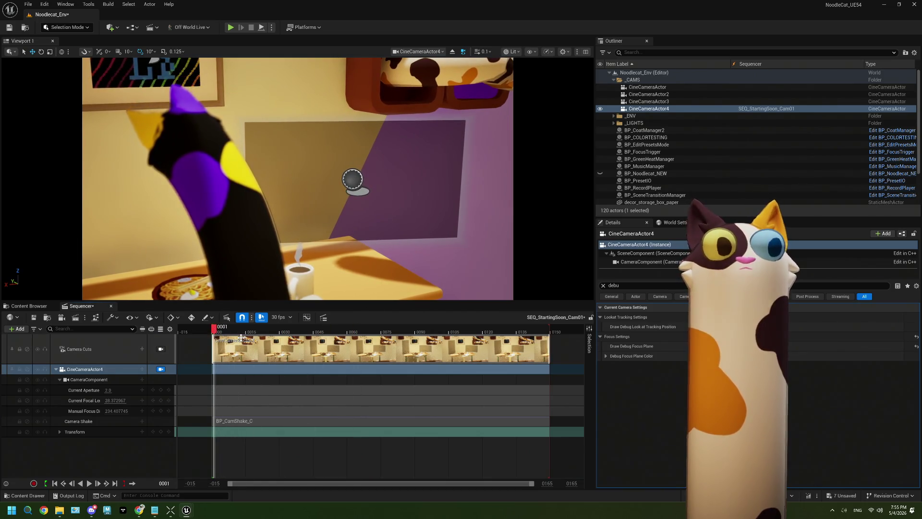
click(88, 483)
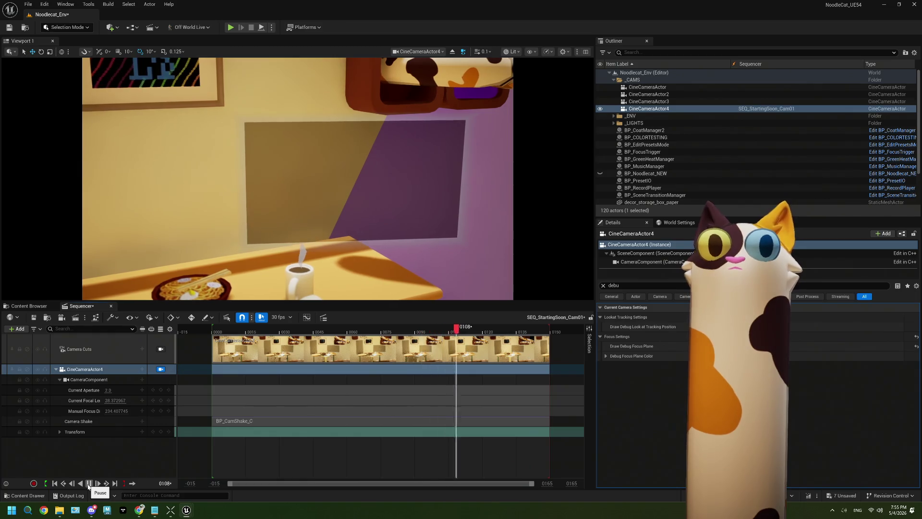
click(89, 485)
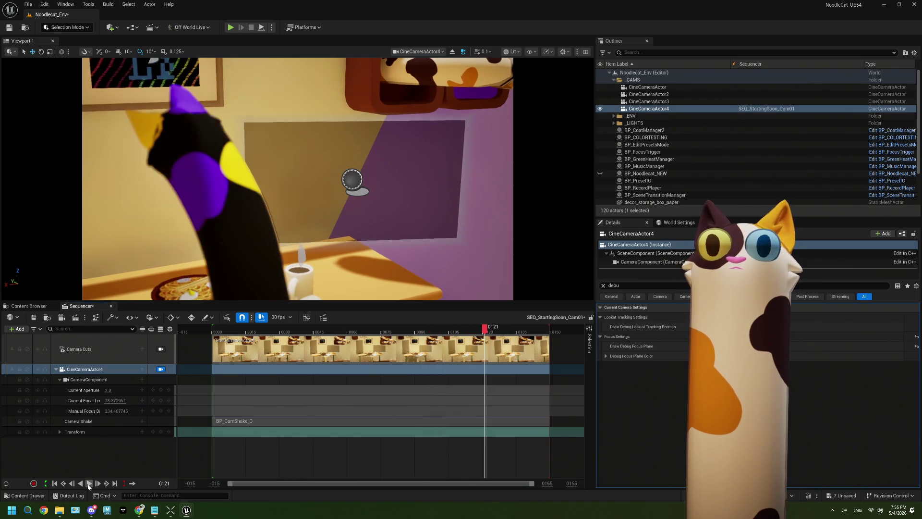
click(215, 172)
Step: Search the character's details for 'edi', play the Cam01 shot through frame 142, and save the level
click(604, 286)
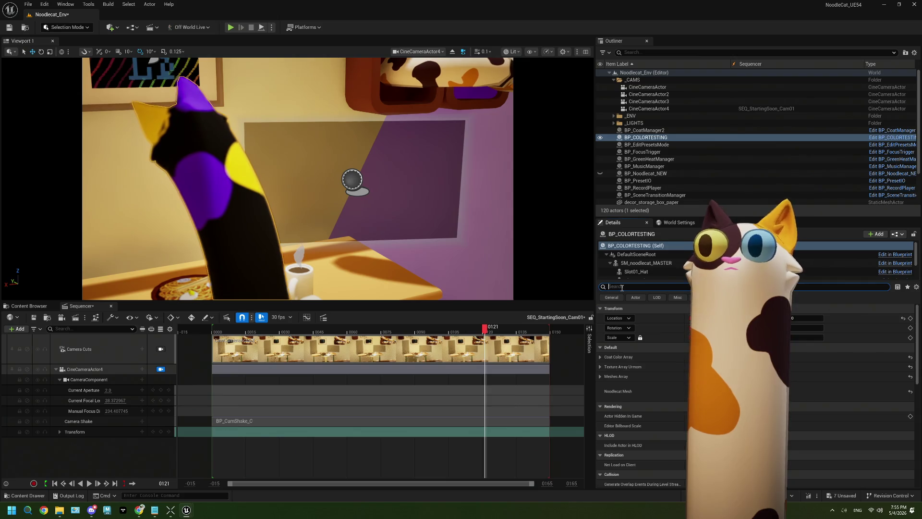
text(edito)
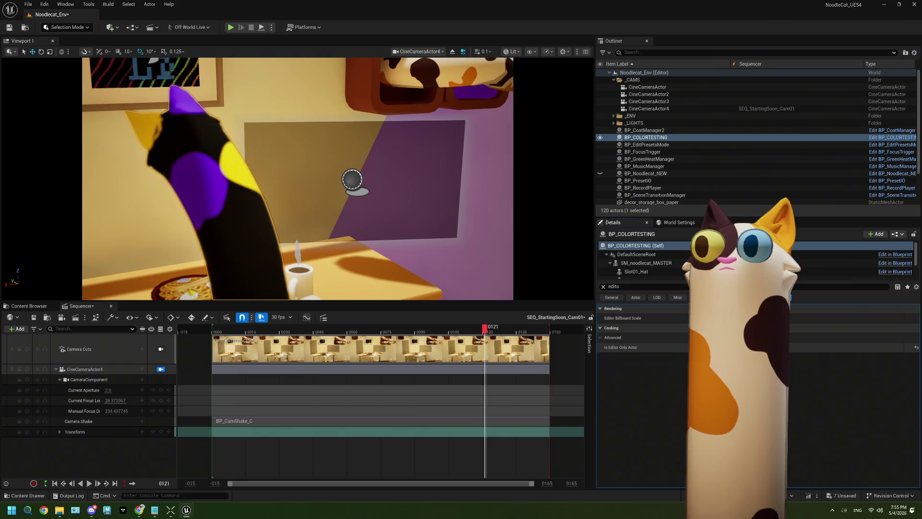
click(86, 484)
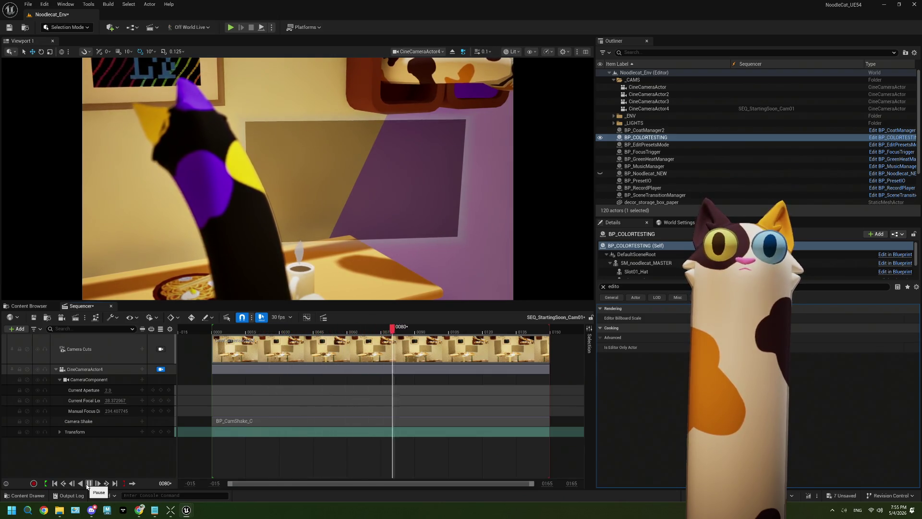
click(87, 486)
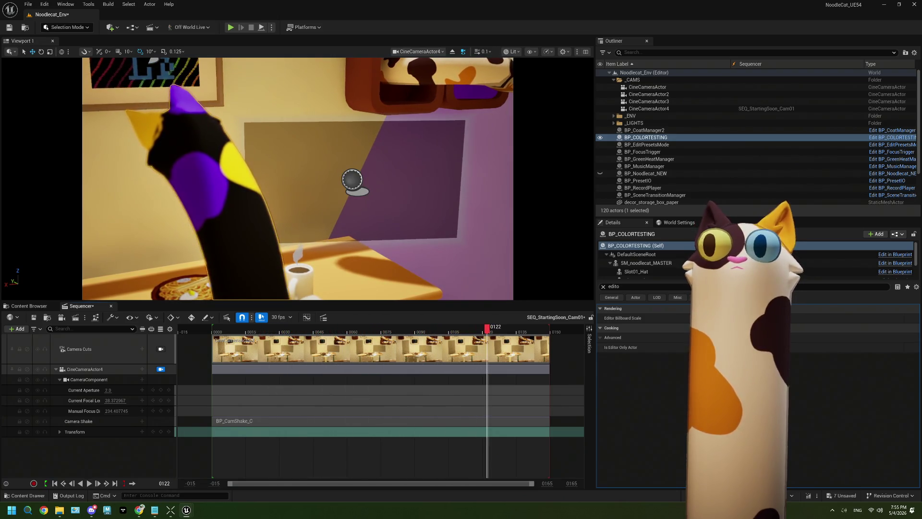
click(91, 483)
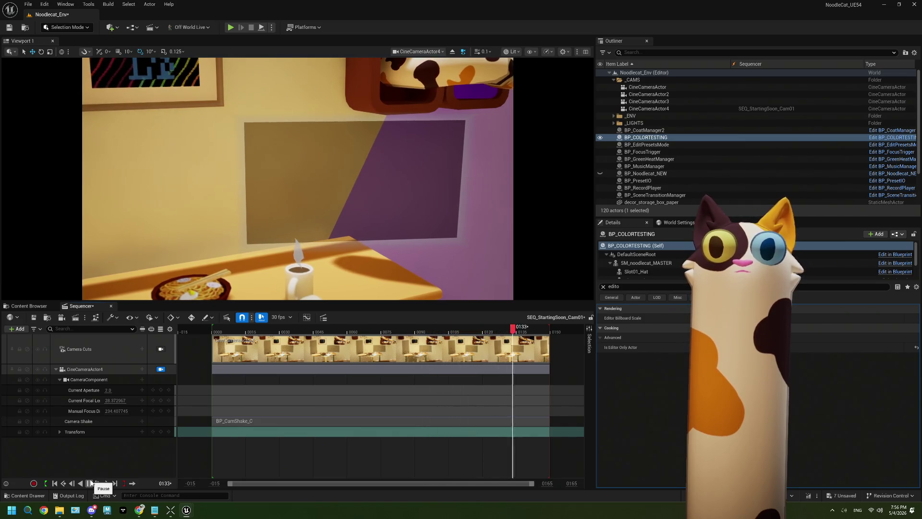
click(92, 483)
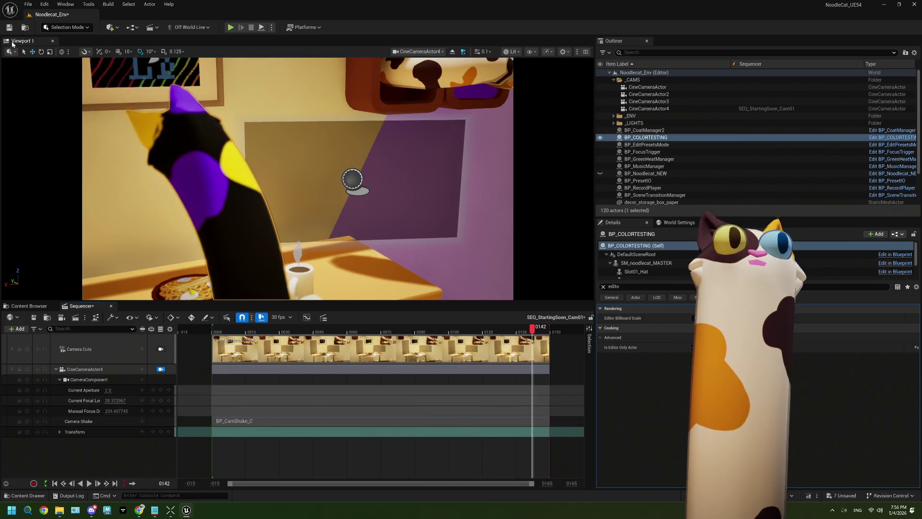
key(ctrl+s)
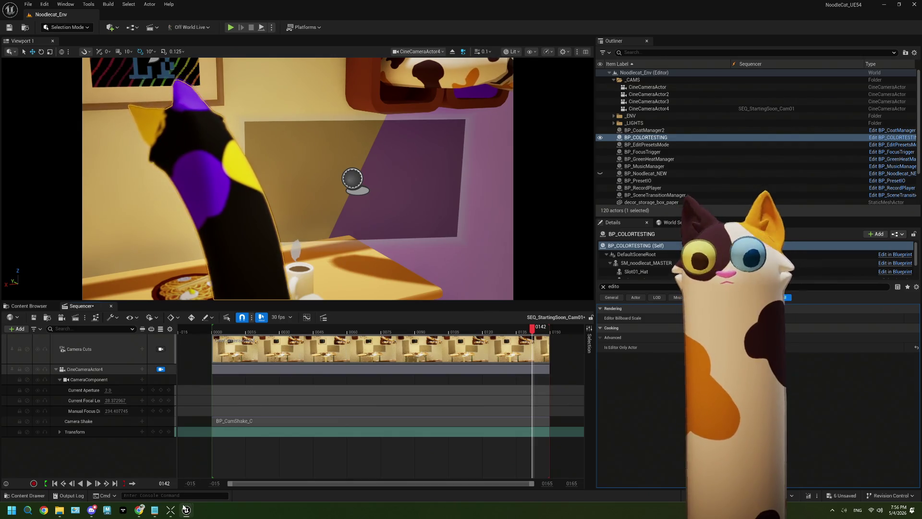
Step: Set BP_CamShake's Location Frequency Multiplier to 0.2 and save the blueprint
mouse_move(186, 510)
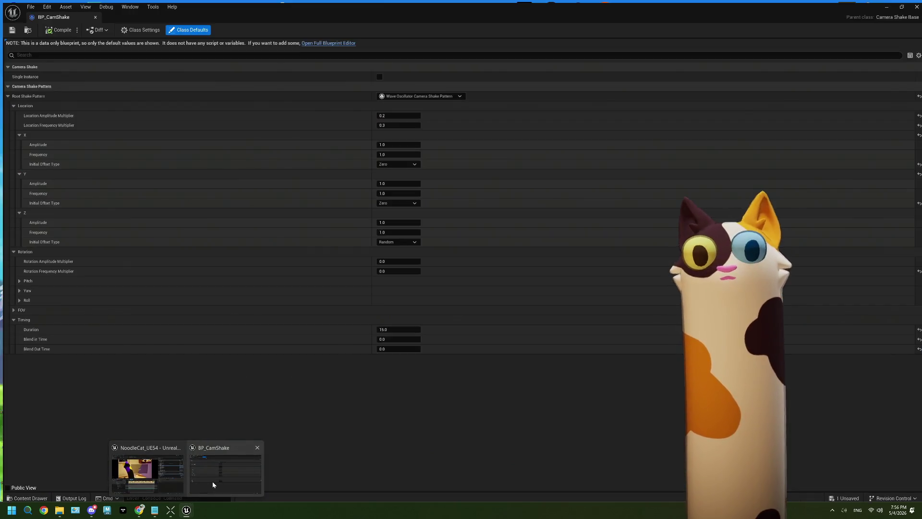
click(213, 484)
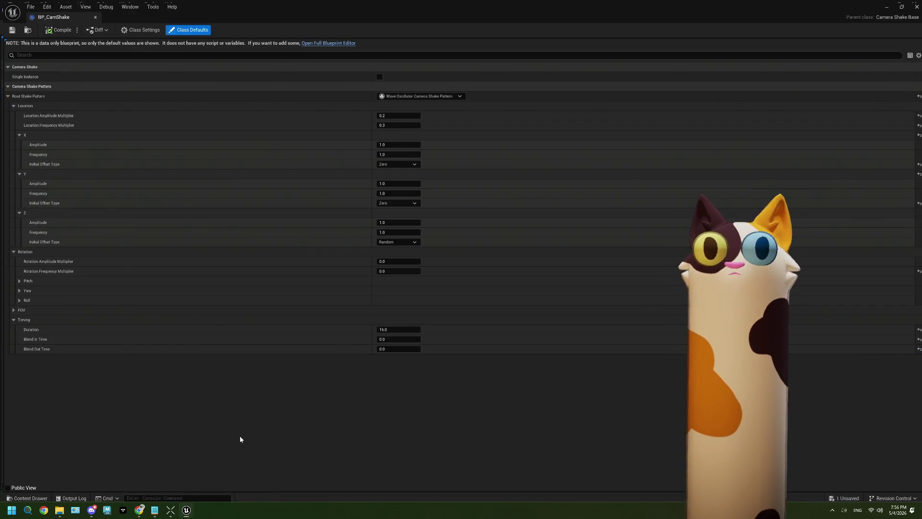
click(401, 121)
text(0.2)
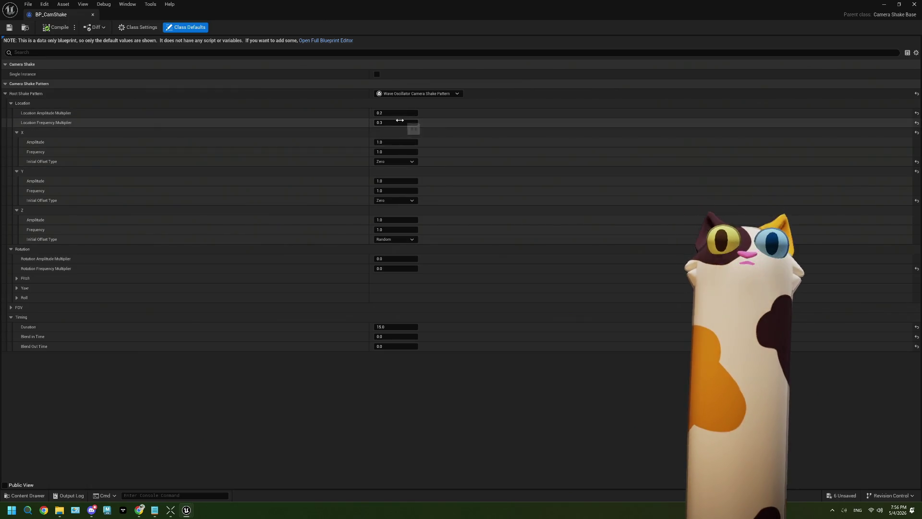
key(Tab)
click(16, 78)
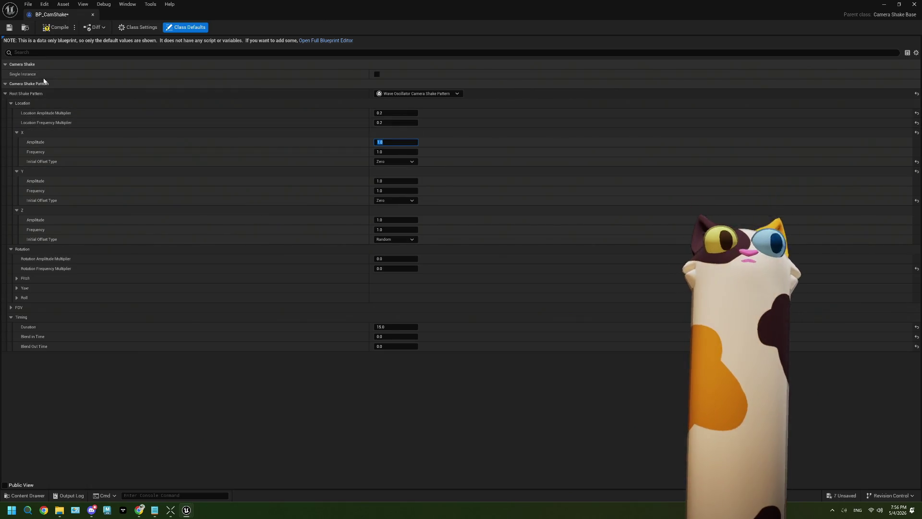
click(10, 28)
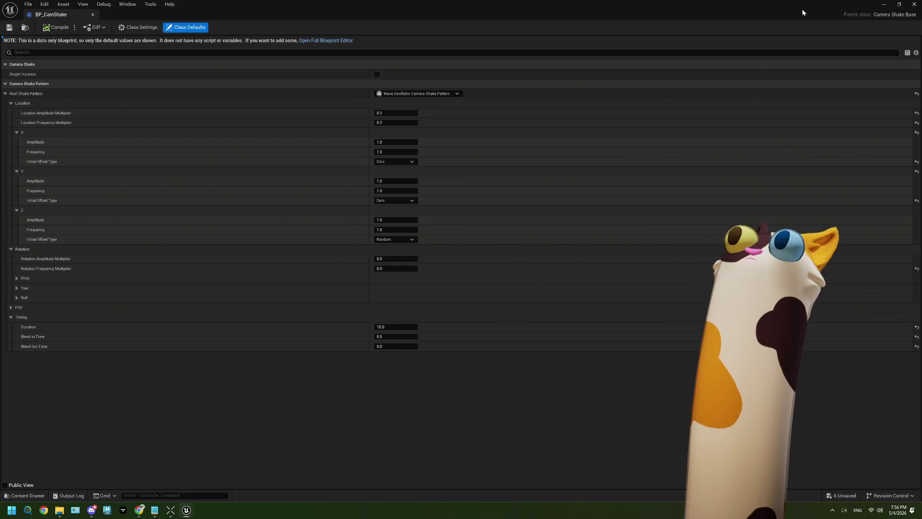
Step: Play the Cam01 sequence to check the calmer shake, then close the BP_CamShake window
double_click(802, 12)
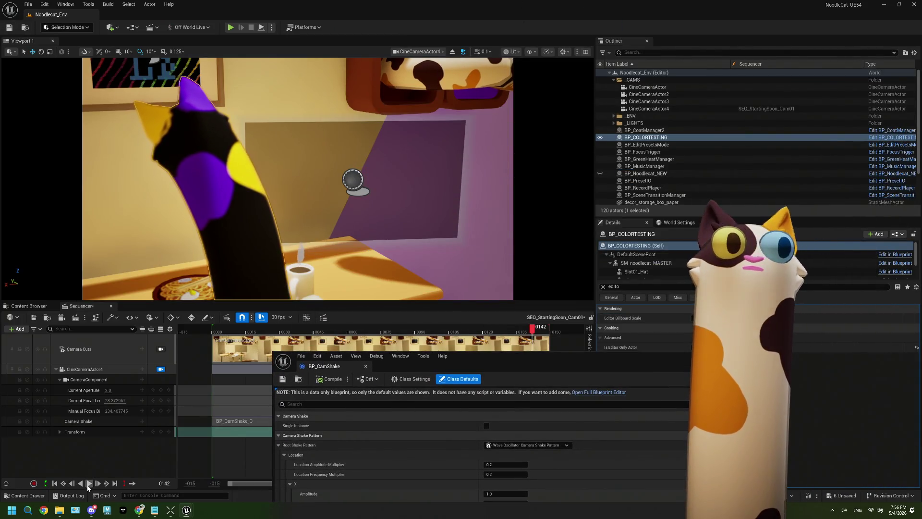
click(88, 484)
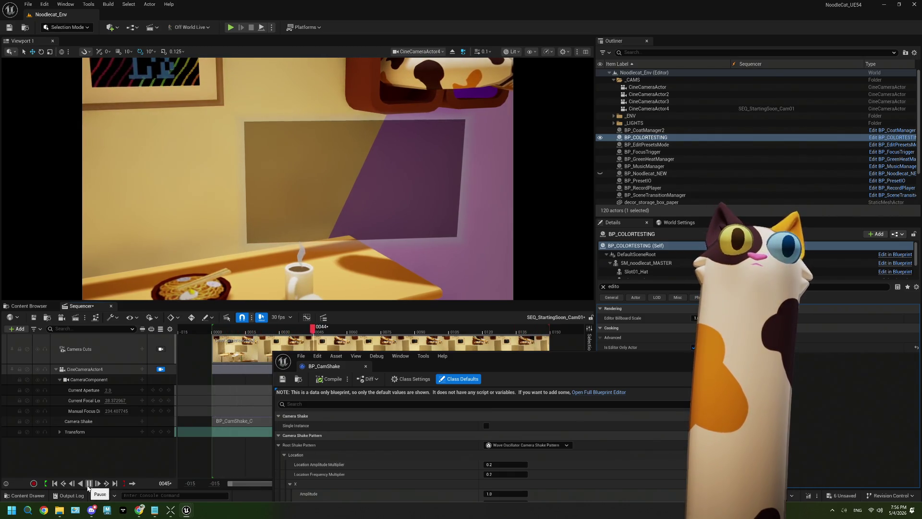
click(89, 485)
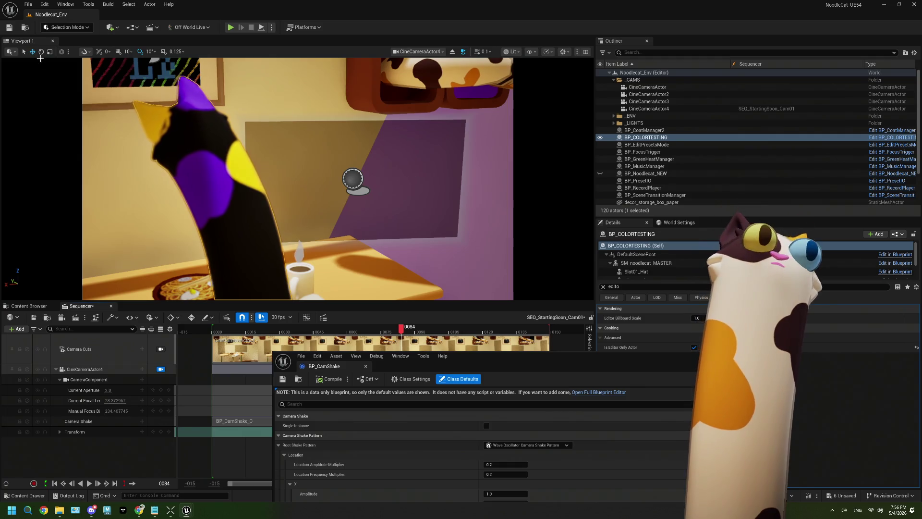
click(365, 366)
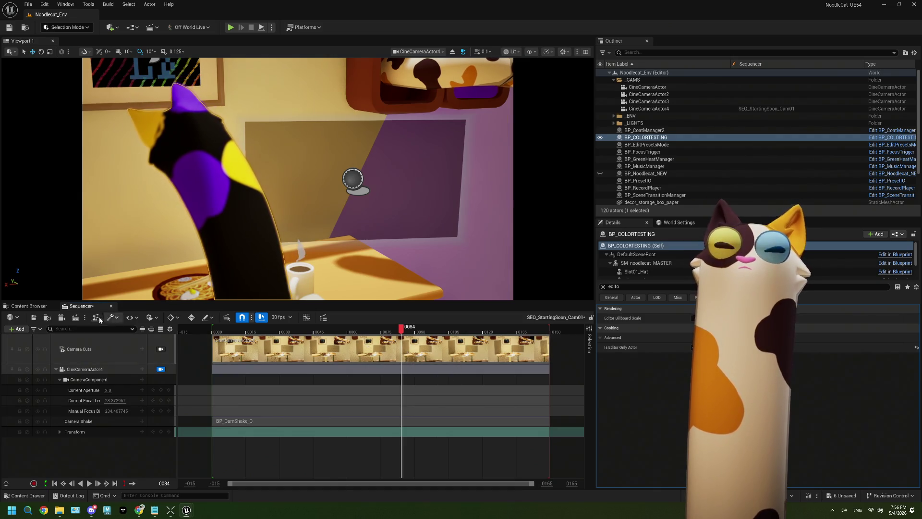
click(41, 310)
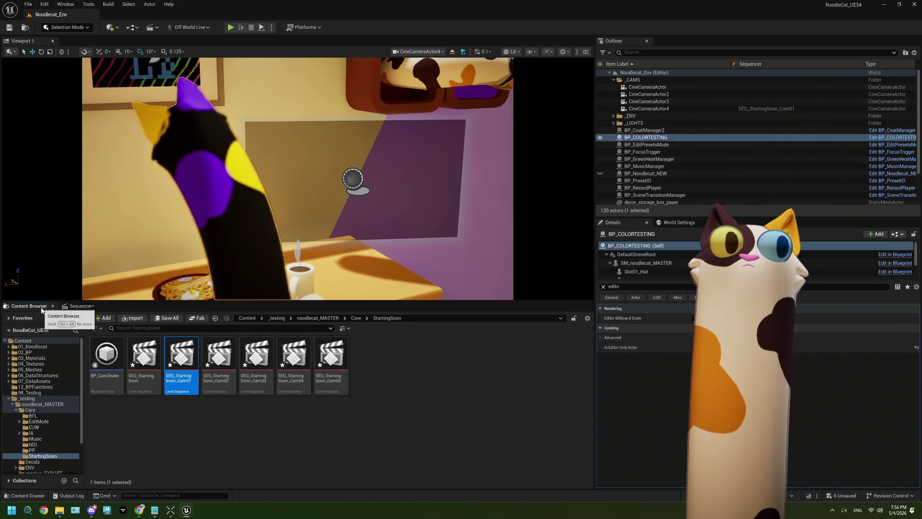
click(81, 306)
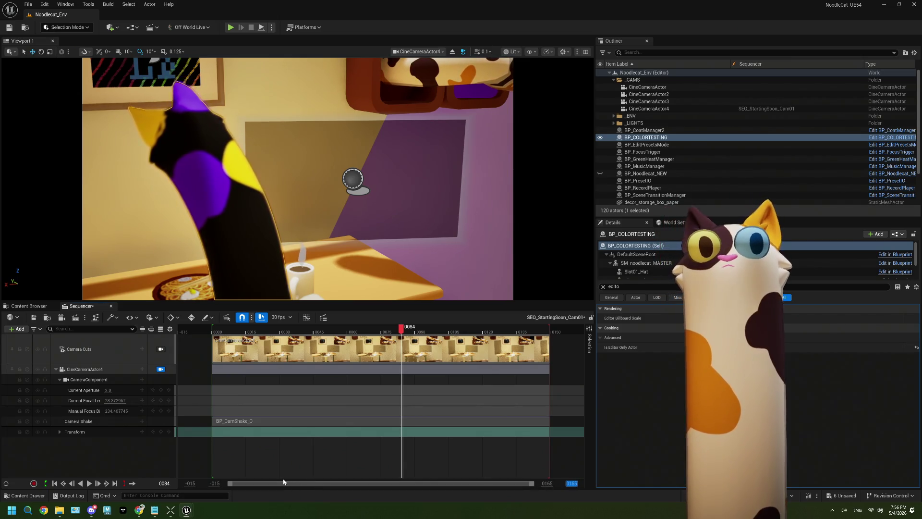
click(549, 484)
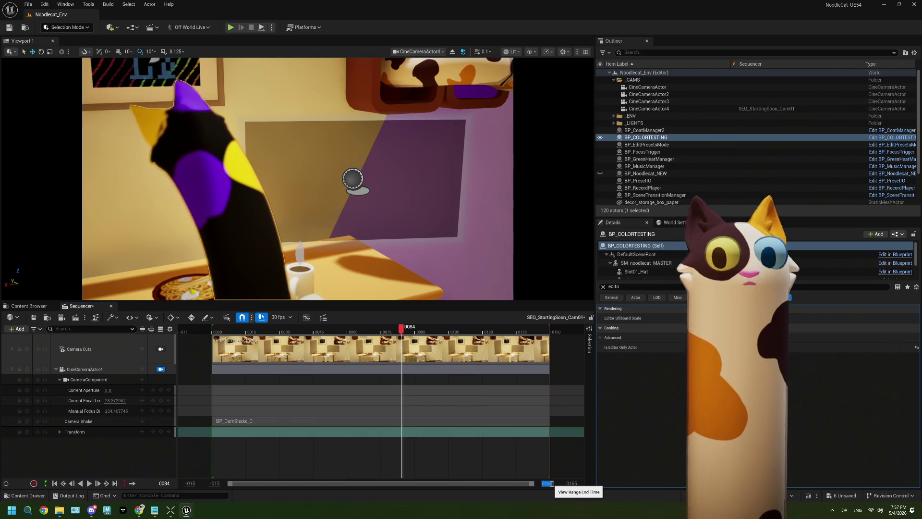
drag(533, 486, 534, 486)
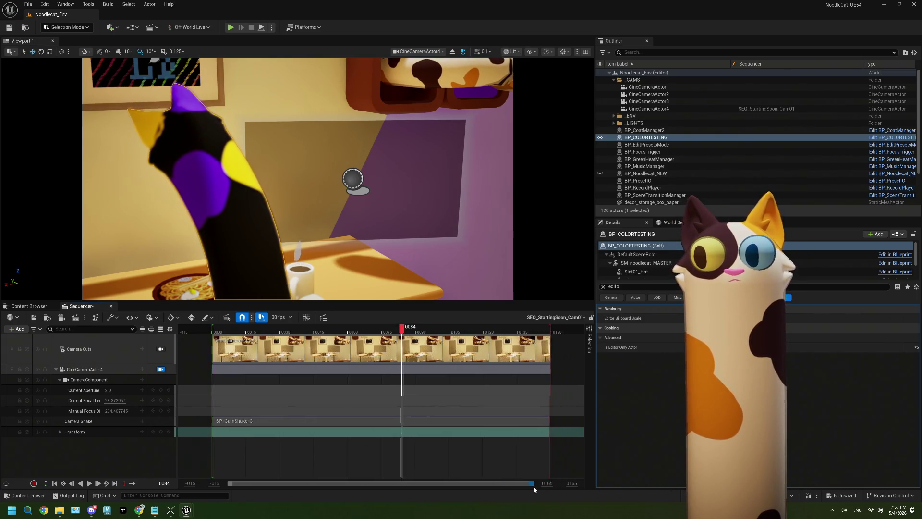
click(541, 330)
mouse_move(542, 331)
mouse_down()
mouse_move(552, 331)
mouse_move(521, 330)
mouse_move(555, 328)
mouse_up()
click(96, 359)
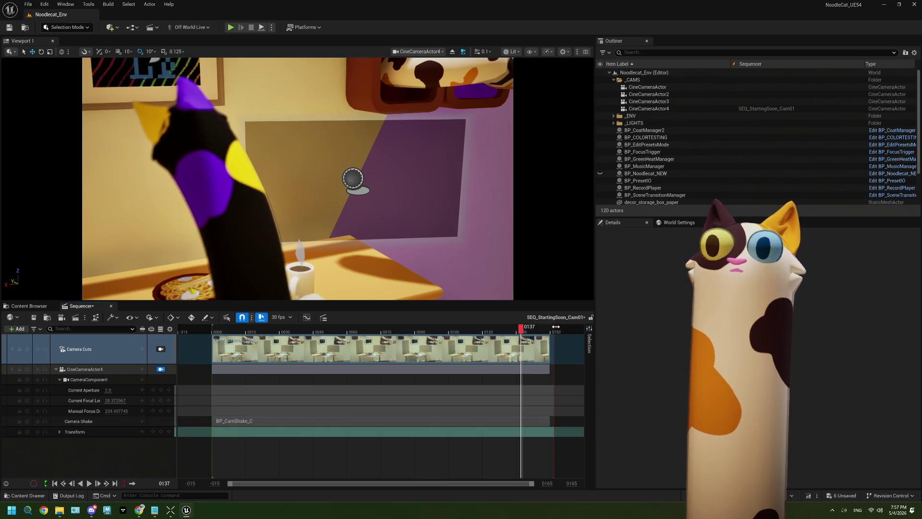
Step: Set the playback start and end markers at around frame 151 from the time ruler menu
click(556, 328)
key(j)
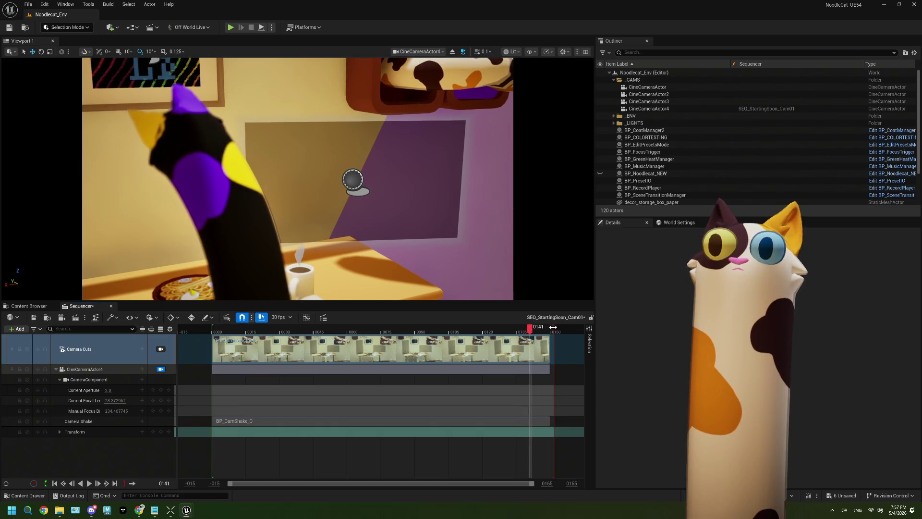
click(553, 327)
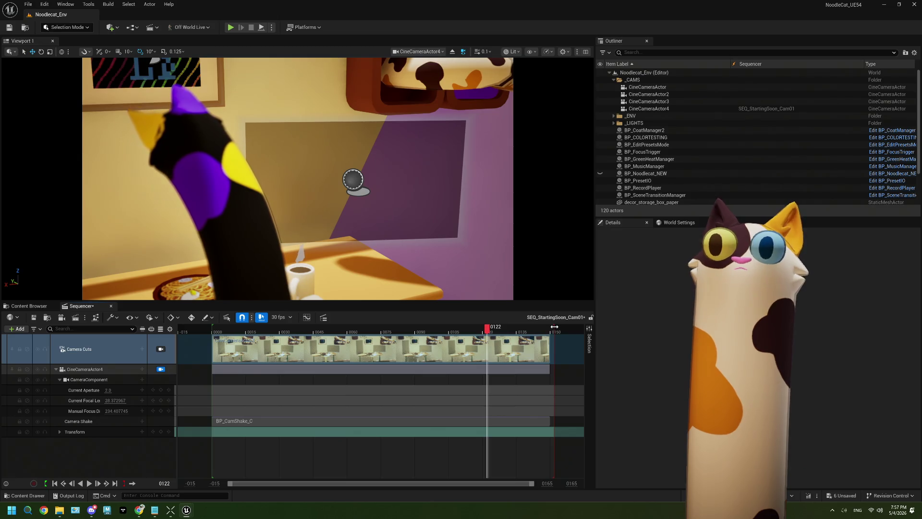
right_click(554, 326)
click(554, 326)
right_click(554, 327)
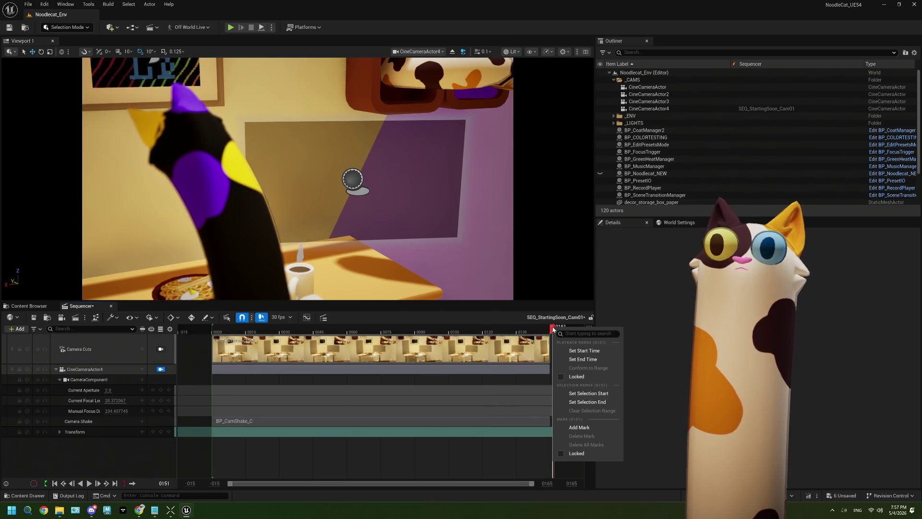
click(576, 355)
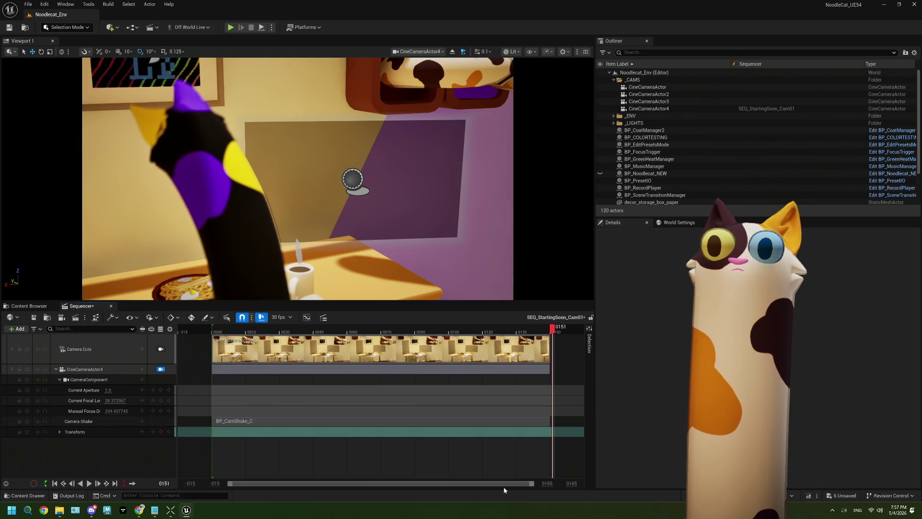
right_click(571, 331)
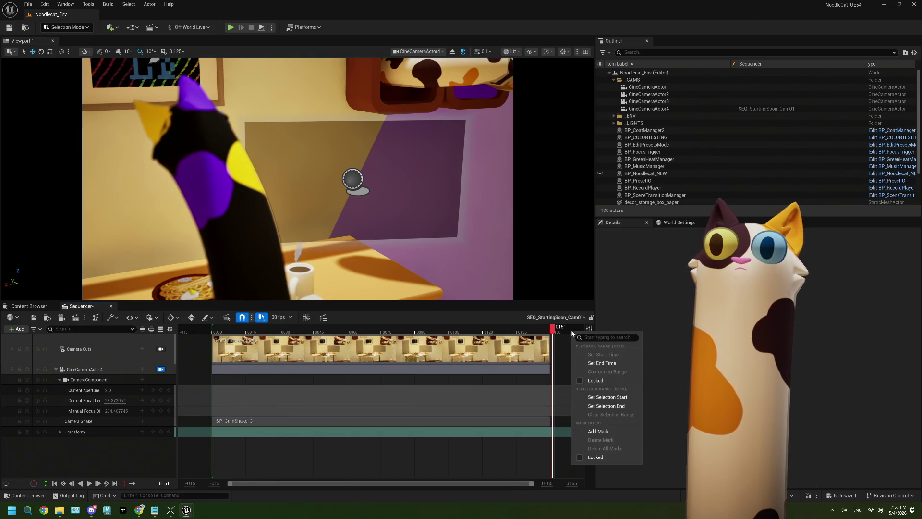
click(599, 364)
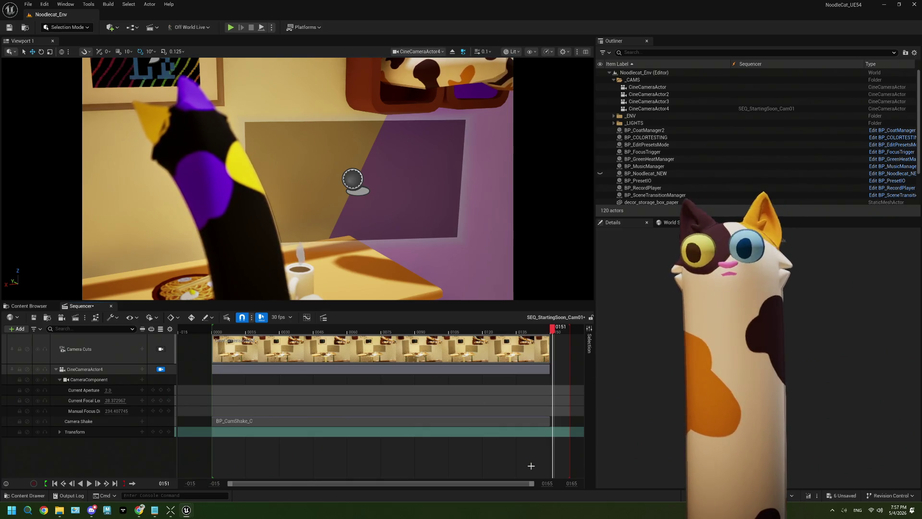
Step: Set the working range end to frame 500
click(570, 483)
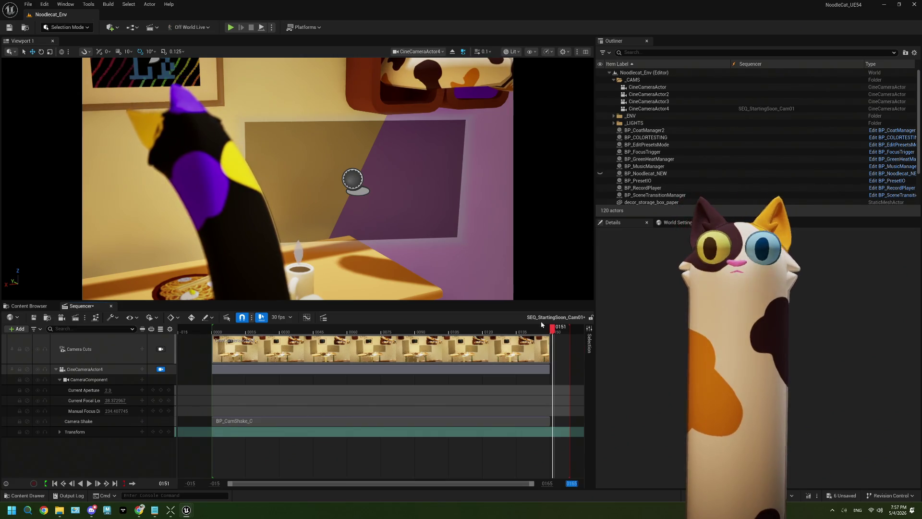
click(560, 330)
drag(561, 329, 565, 329)
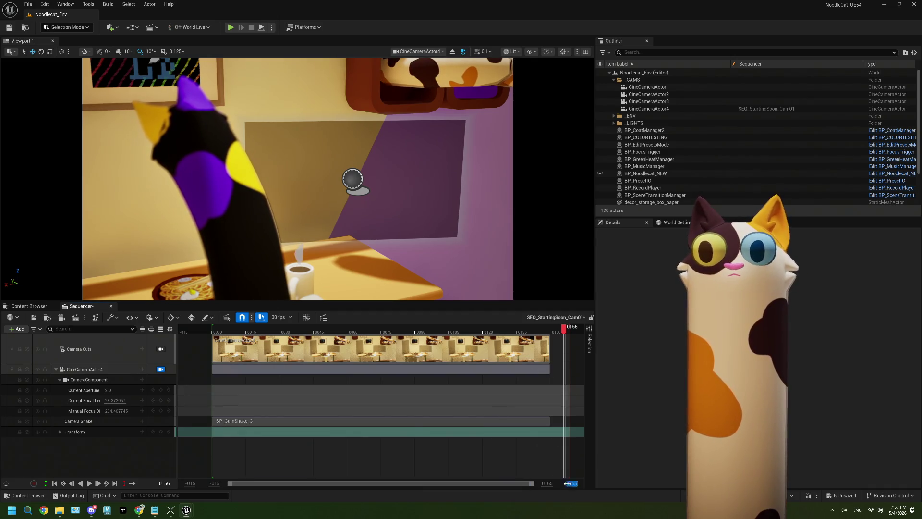
text(500)
key(Return)
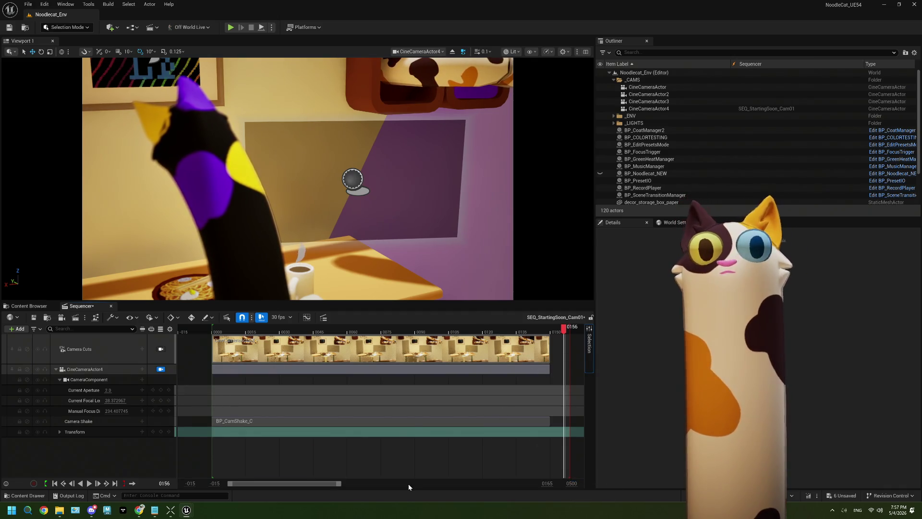
scroll(419, 486, down, 5)
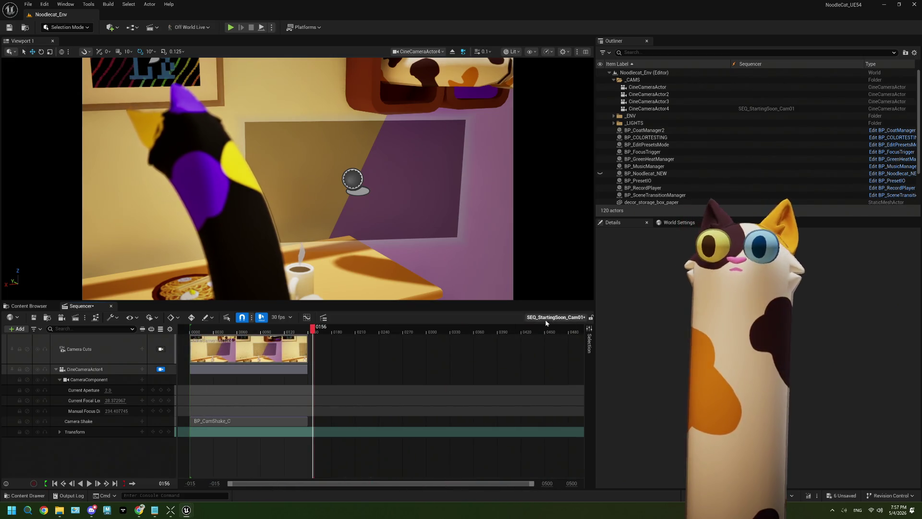
Step: End the Cam01 sequence at frame 450, stretch the BP_CamShake_C section to match, and preview it
click(546, 333)
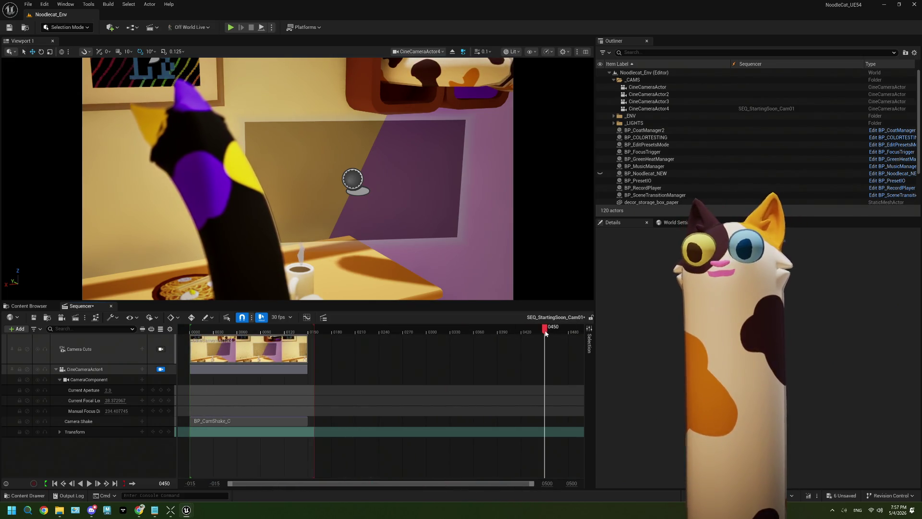
right_click(545, 333)
click(562, 364)
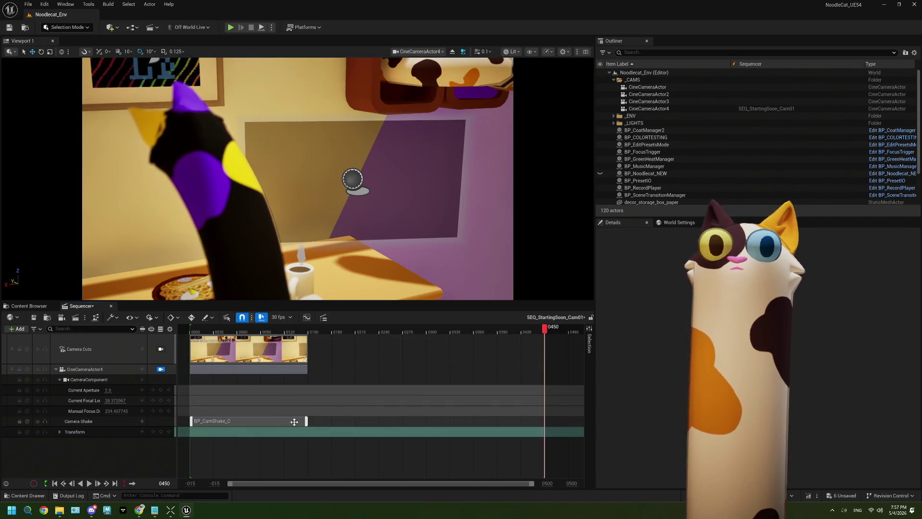
drag(306, 422, 542, 422)
click(90, 485)
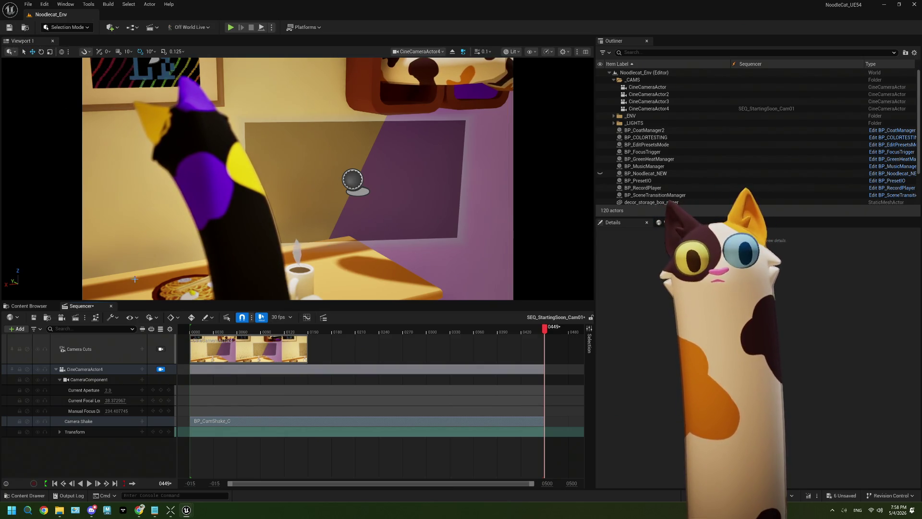
Step: Delete the old SEQ_StartingSoon_Cam02 through Cam05 sequences from the Content Browser
click(29, 306)
click(227, 366)
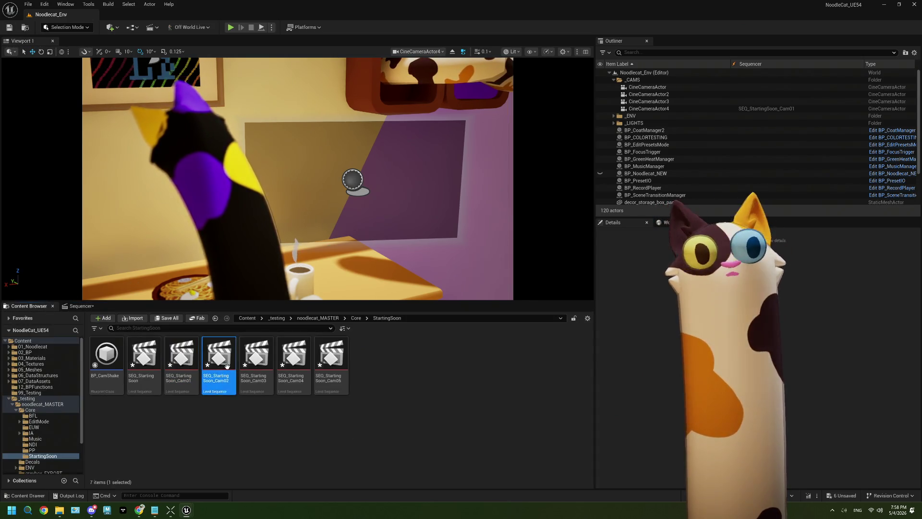
shift+click(327, 361)
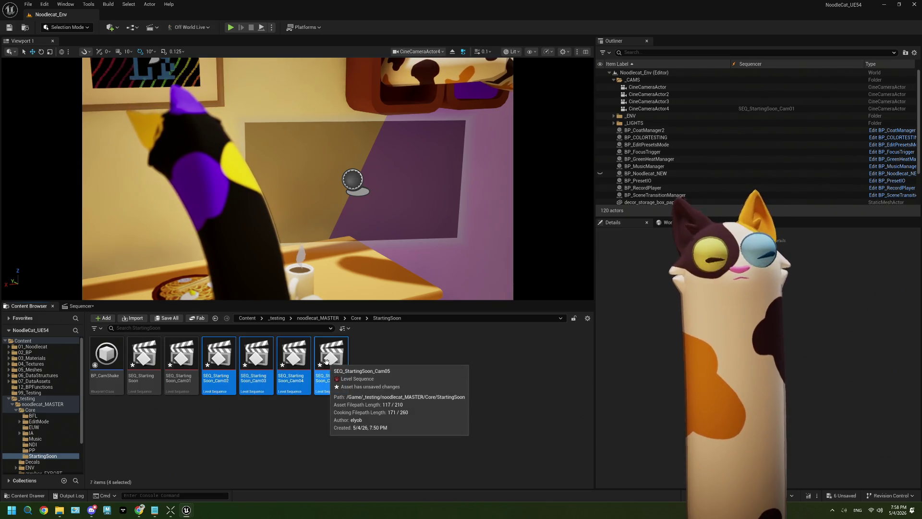
key(Delete)
click(408, 371)
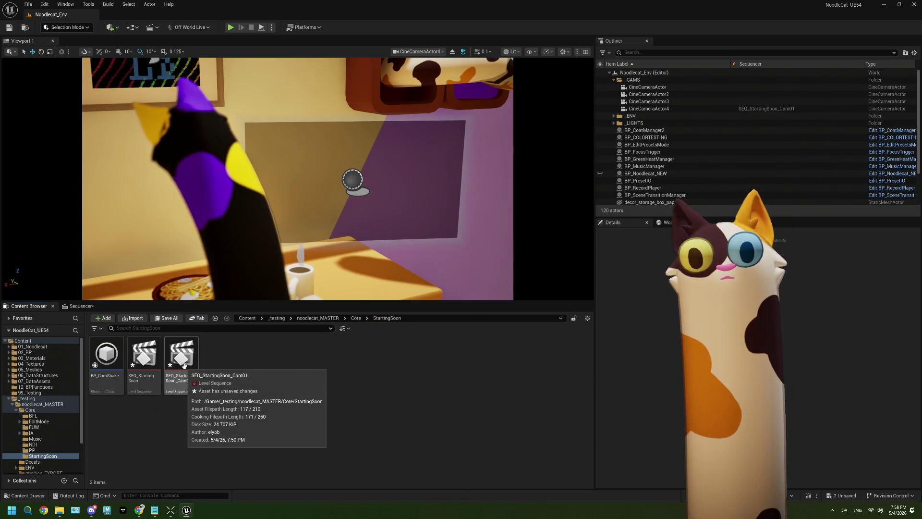
Step: Open SEQ_StartingSoon_Cam01, then duplicate it in the Content Browser
double_click(183, 365)
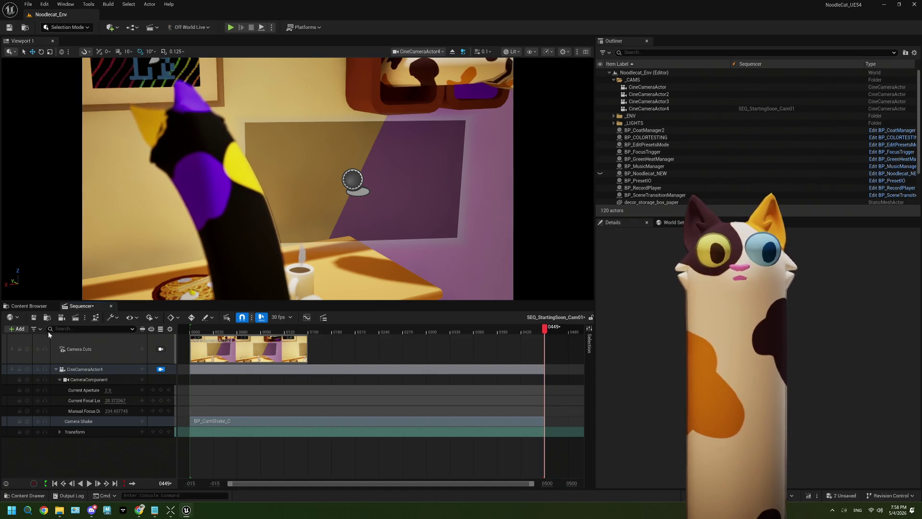
click(29, 306)
right_click(181, 356)
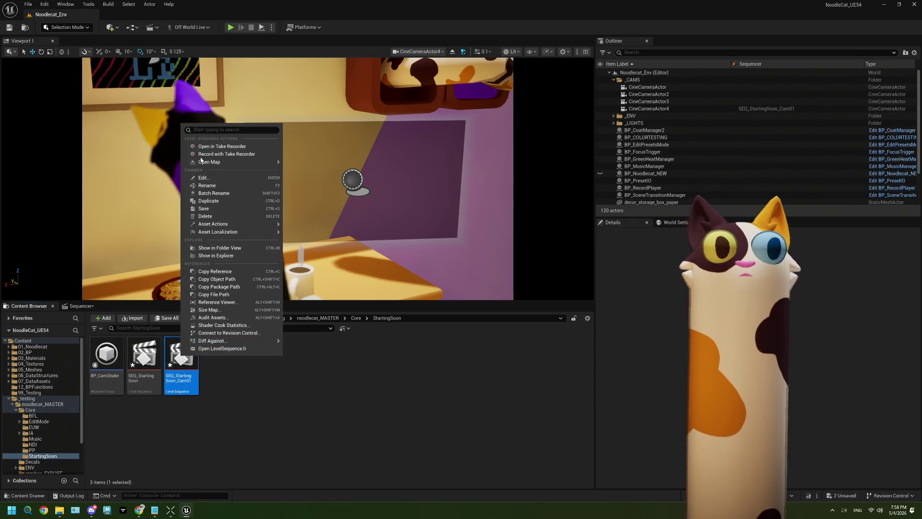
click(208, 201)
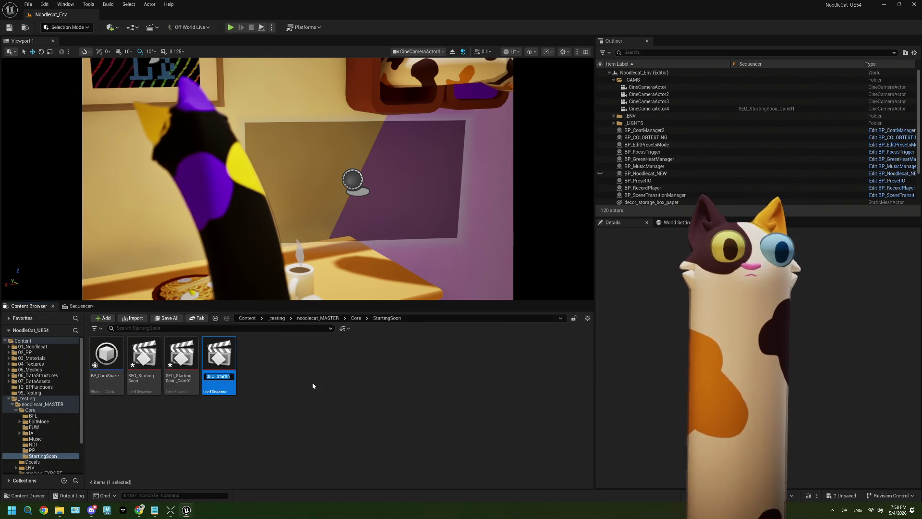
key(End)
Step: Confirm the copy's name SEQ_StartingSoon_Cam02 and set CineCameraActor4's Current Focal Length to 24.901489
key(Return)
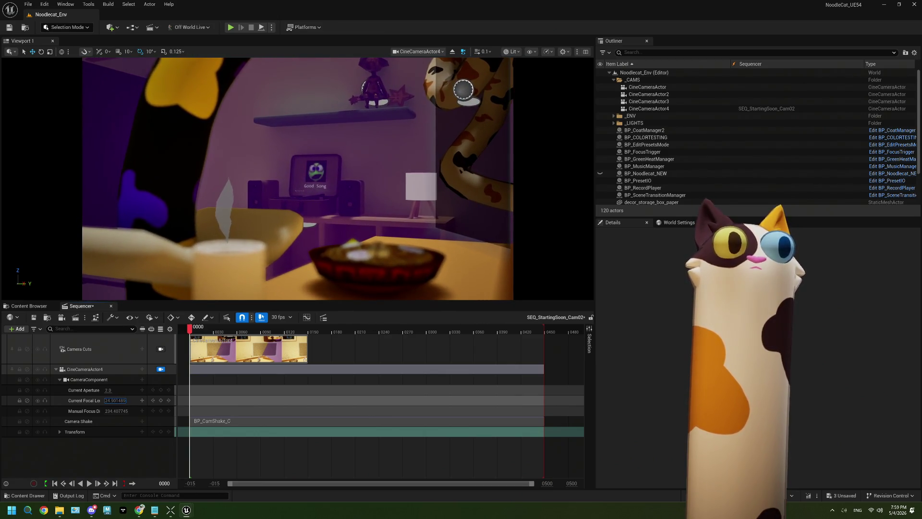
key(Return)
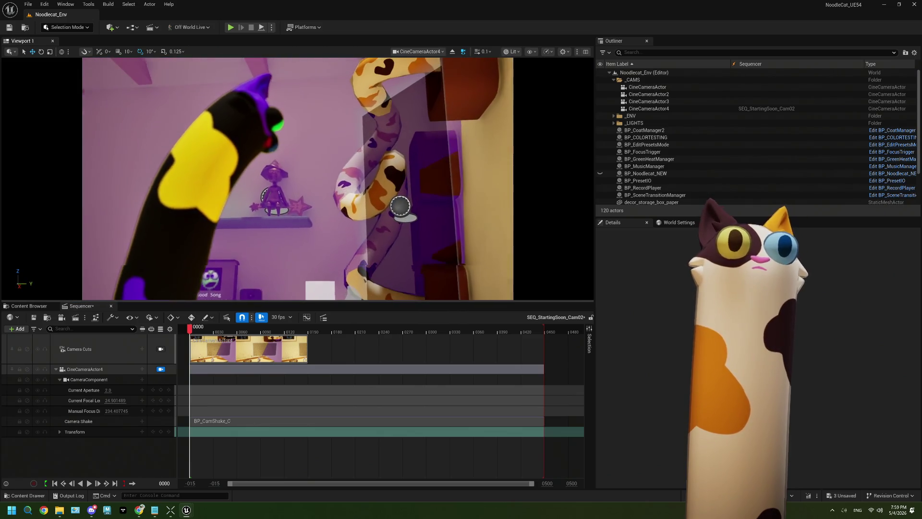
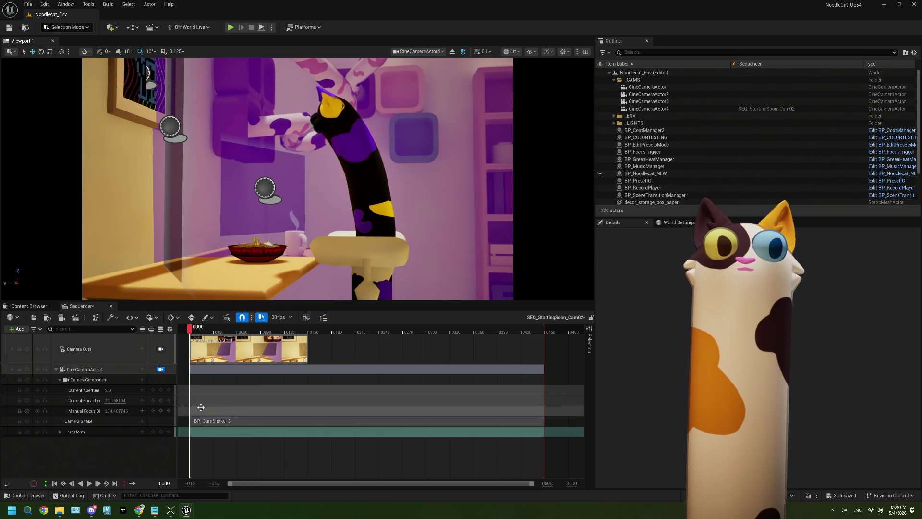
Step: Lower CineCameraActor4's Manual Focus Distance to about 205.79 and give Current Aperture 2.0
drag(124, 411, 110, 411)
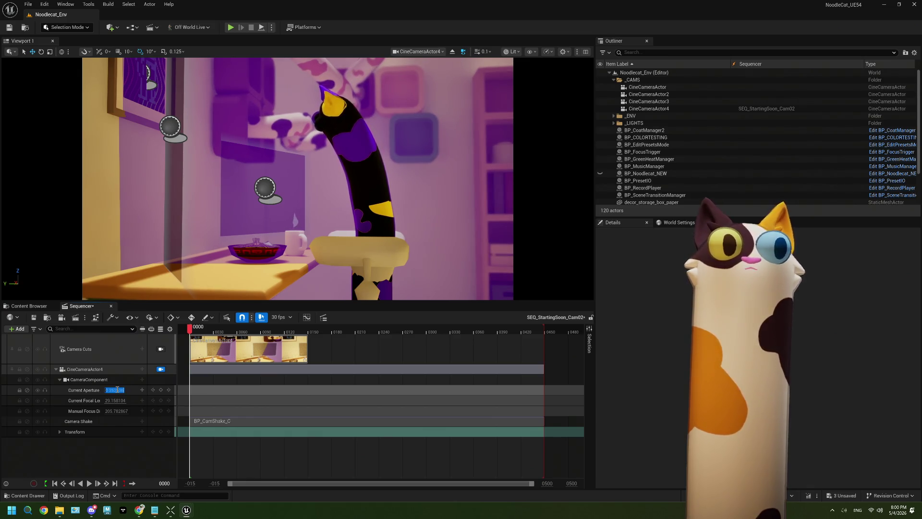
key(Tab)
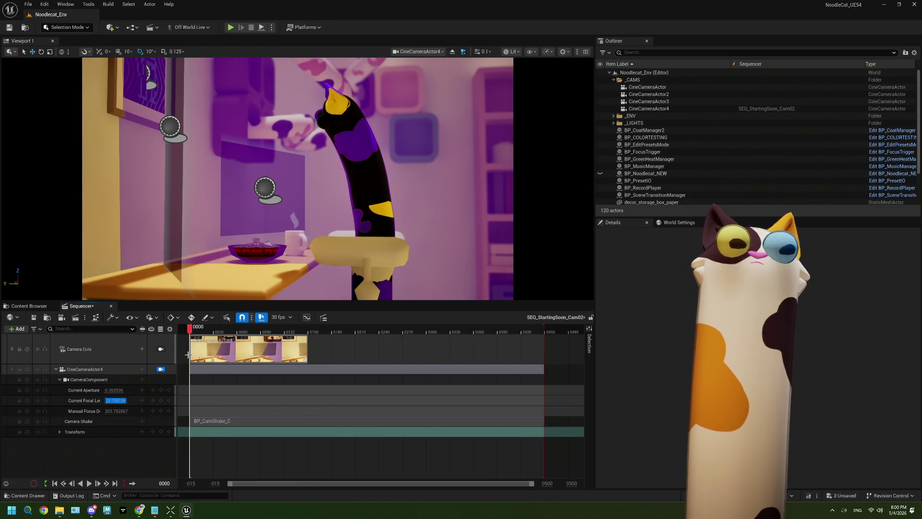
click(115, 389)
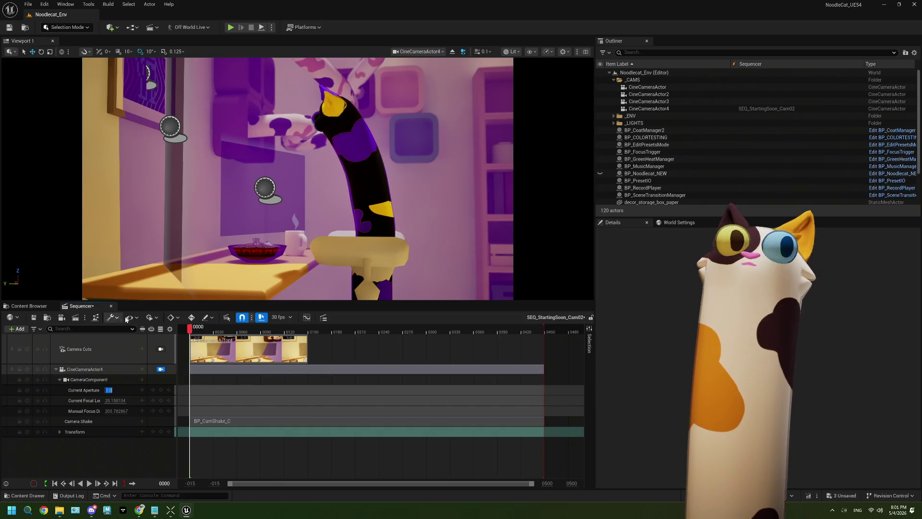
Step: Turn off Draw Debug Focus Plane on CineCameraActor4 using a Details search
click(701, 109)
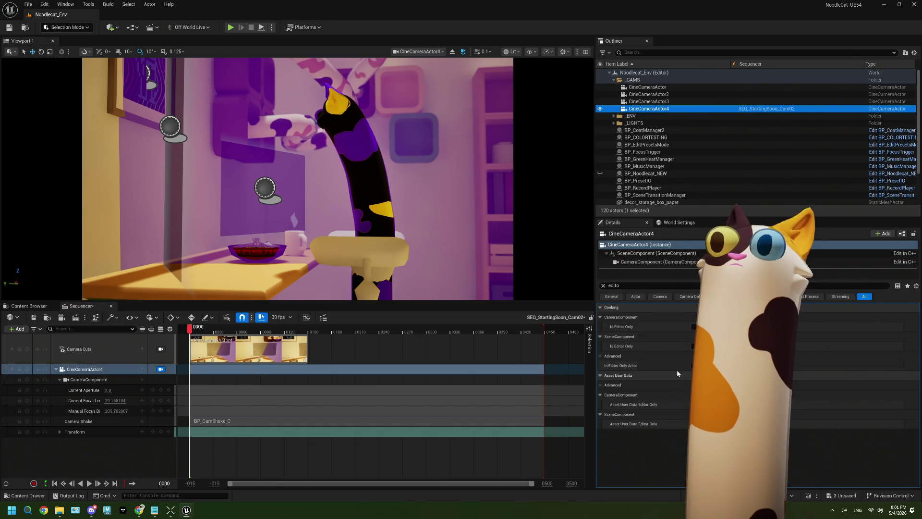
click(624, 285)
text(de)
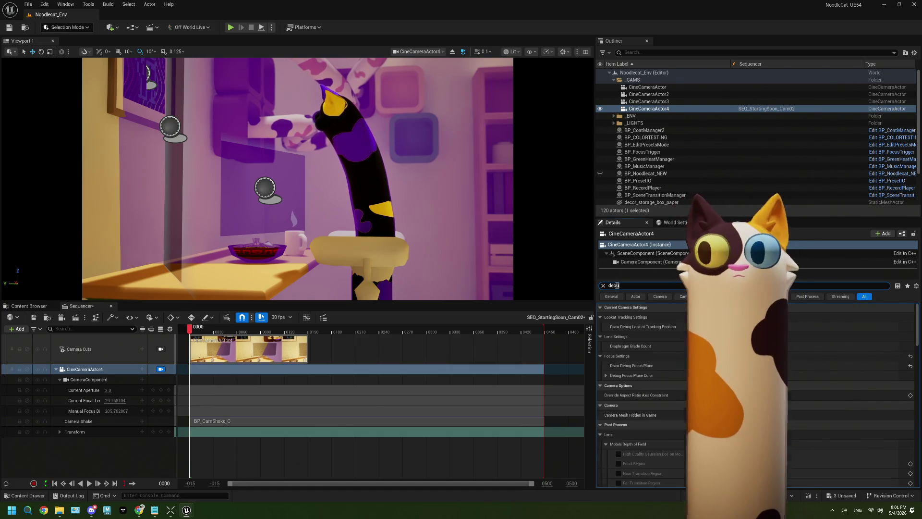
text(bu)
click(692, 346)
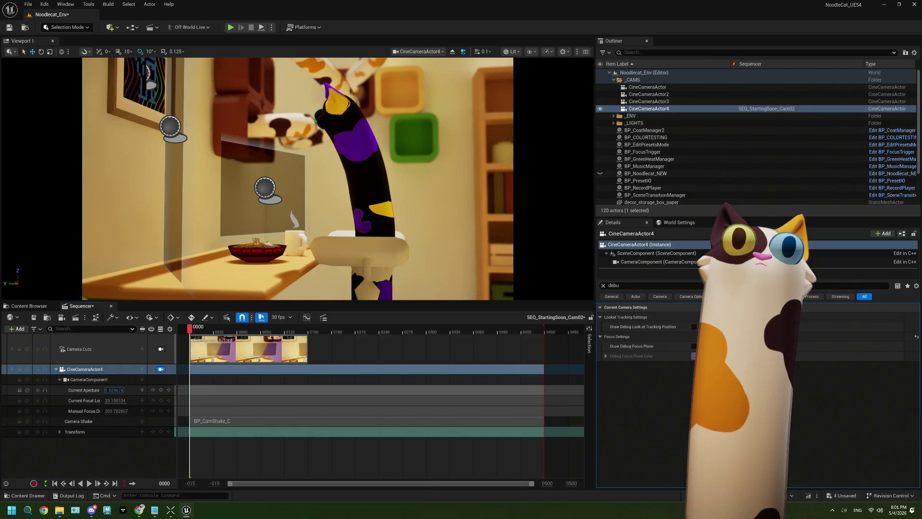
Step: Lower Current Aperture to about 0.63 and play back SEQ_StartingSoon_Cam02
click(114, 390)
key(Tab)
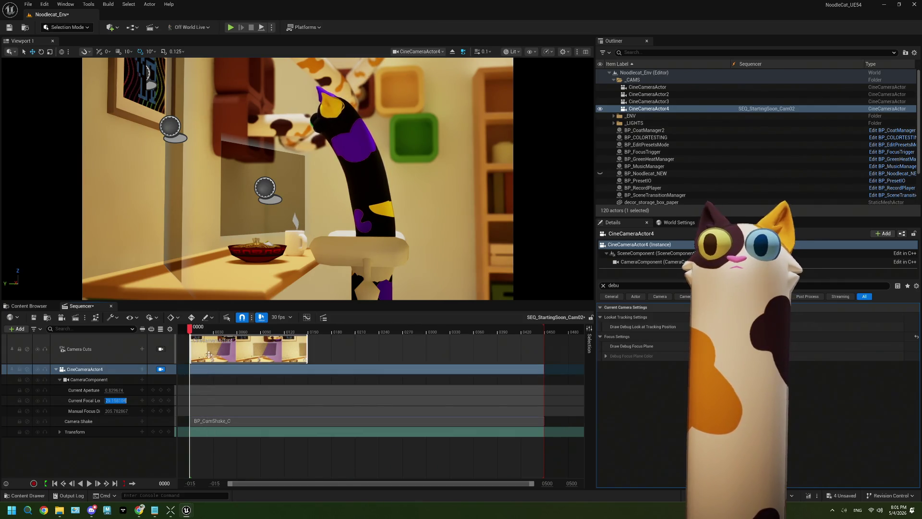
click(90, 486)
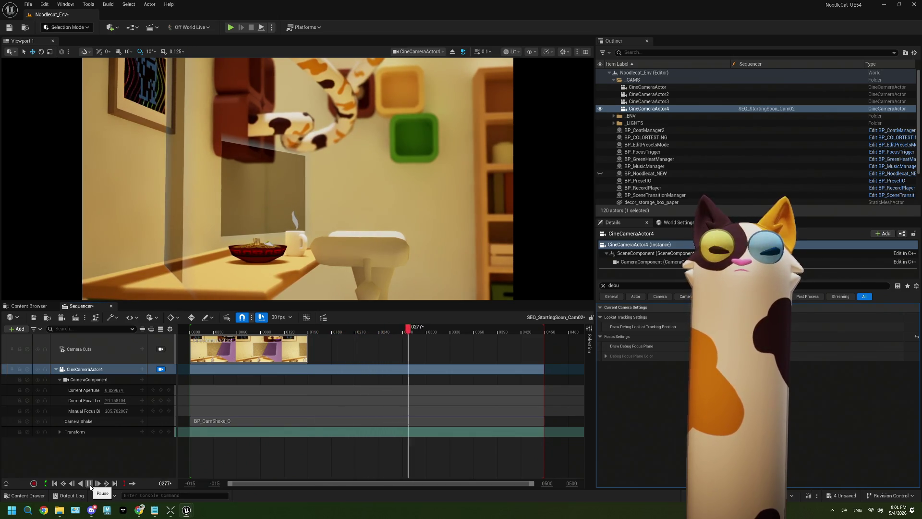
Step: Stop playback, scrub back to an earlier frame, and save the level
click(89, 483)
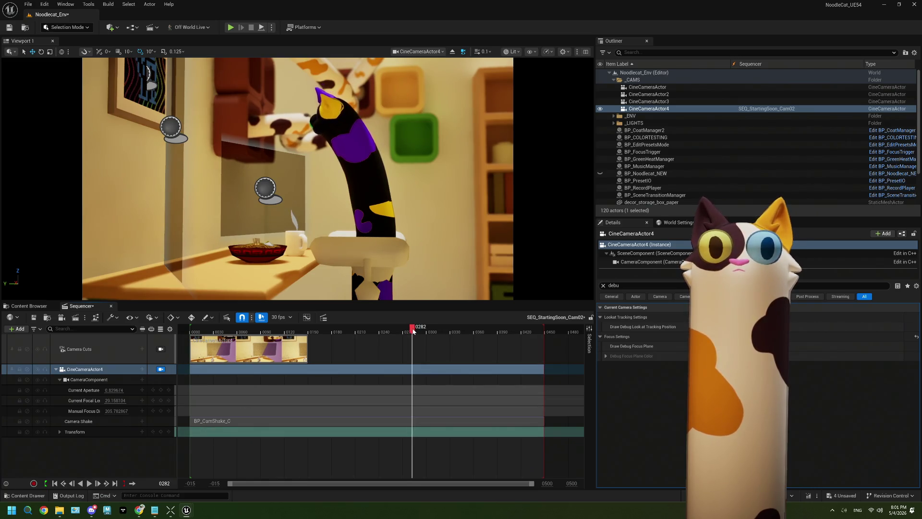
mouse_move(250, 330)
mouse_down()
mouse_move(230, 331)
mouse_move(515, 330)
mouse_move(192, 332)
mouse_move(412, 331)
mouse_move(363, 331)
mouse_up()
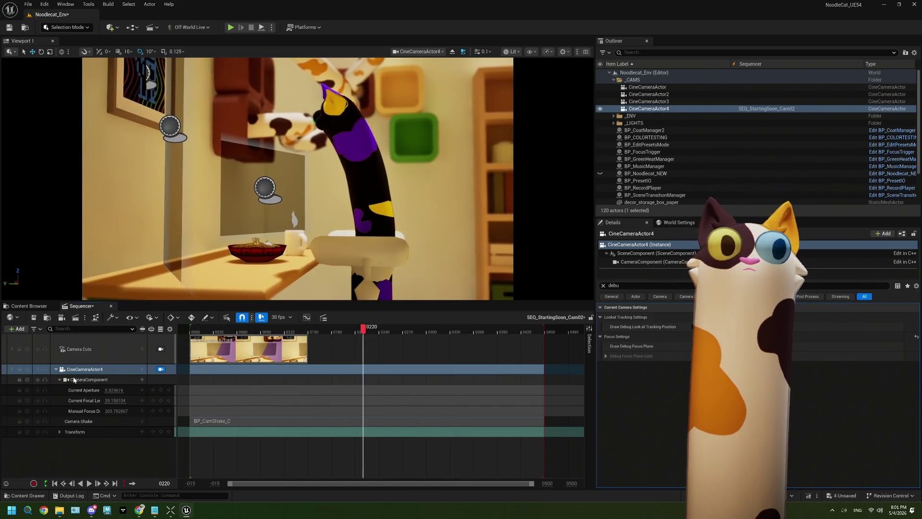
click(9, 28)
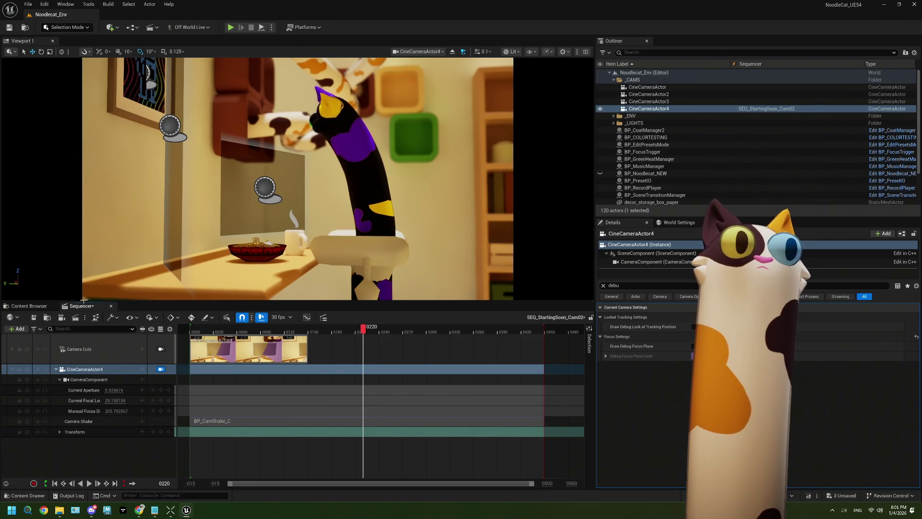
Step: Duplicate SEQ_StartingSoon_Cam02 as SEQ_StartingSoon_Cam03 and open it in Sequencer
click(29, 306)
right_click(213, 359)
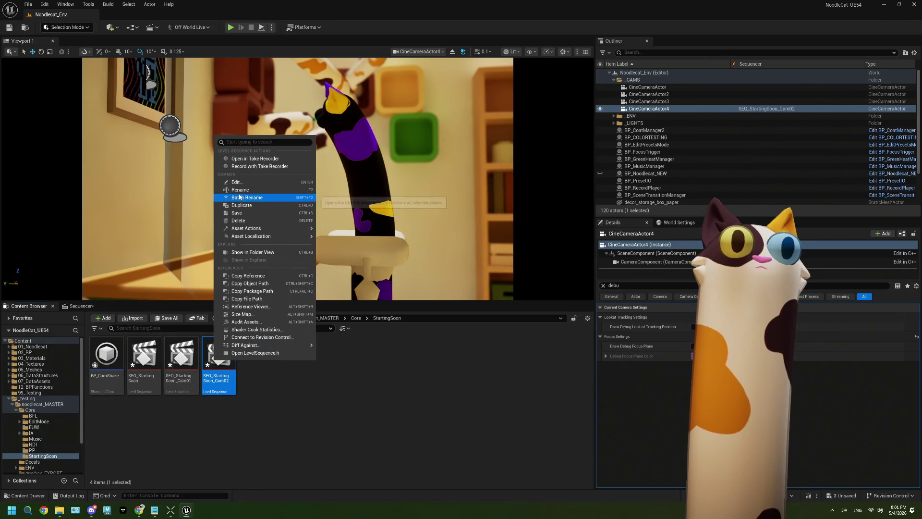
click(225, 370)
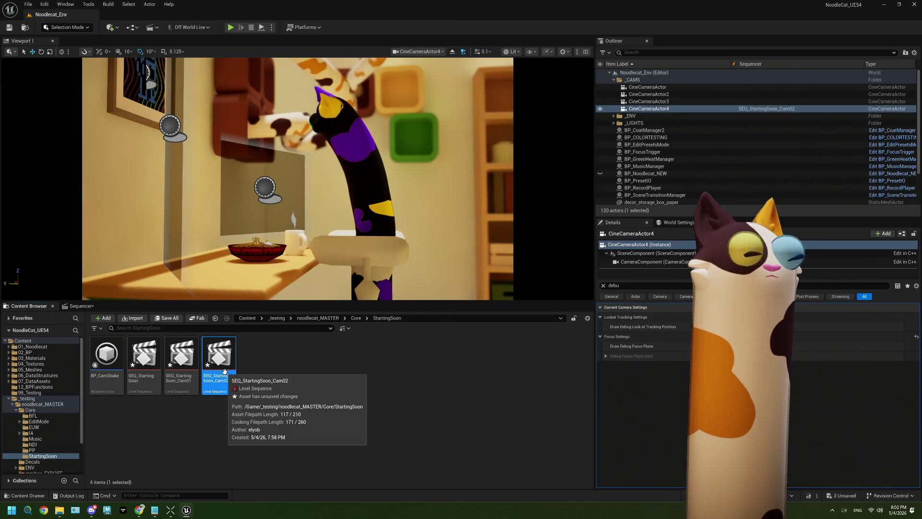
key(ctrl+d)
key(Return)
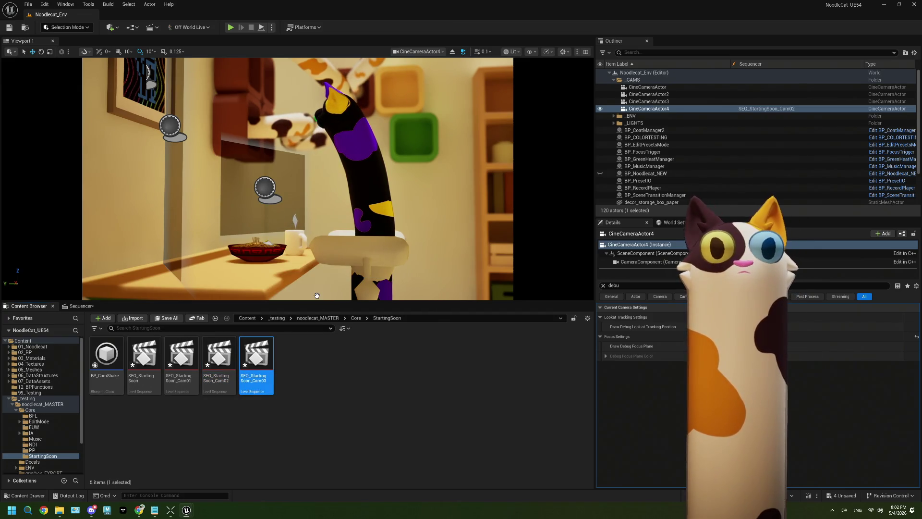
key(Return)
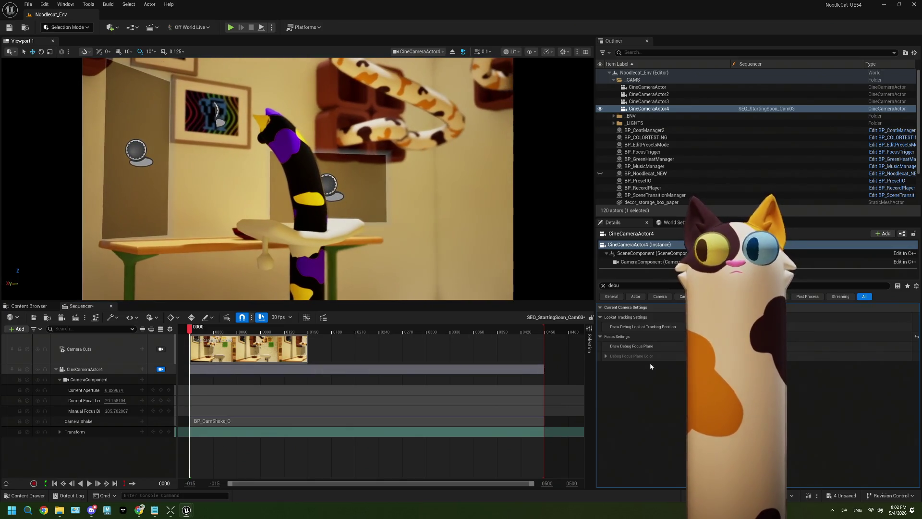
Step: Show the debug focus plane and bring Manual Focus Distance onto the TV bench at about 102
click(706, 346)
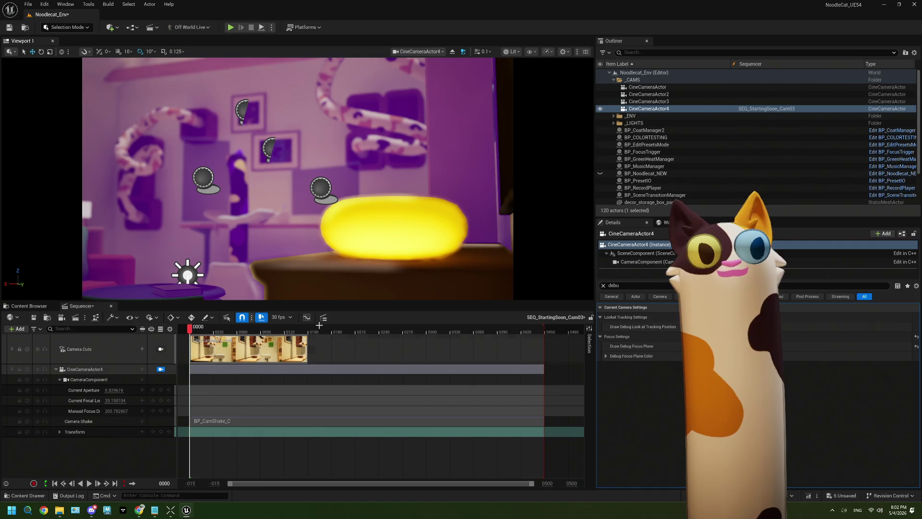
right_click(314, 274)
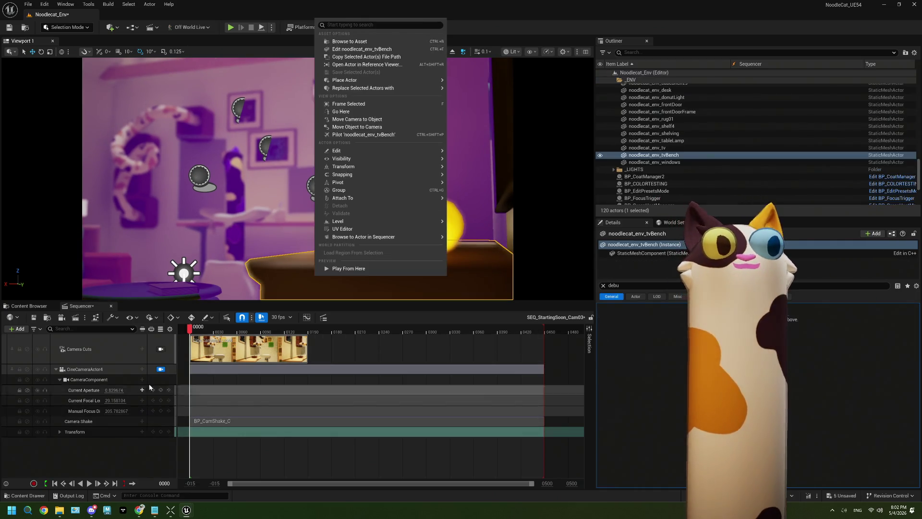
key(Escape)
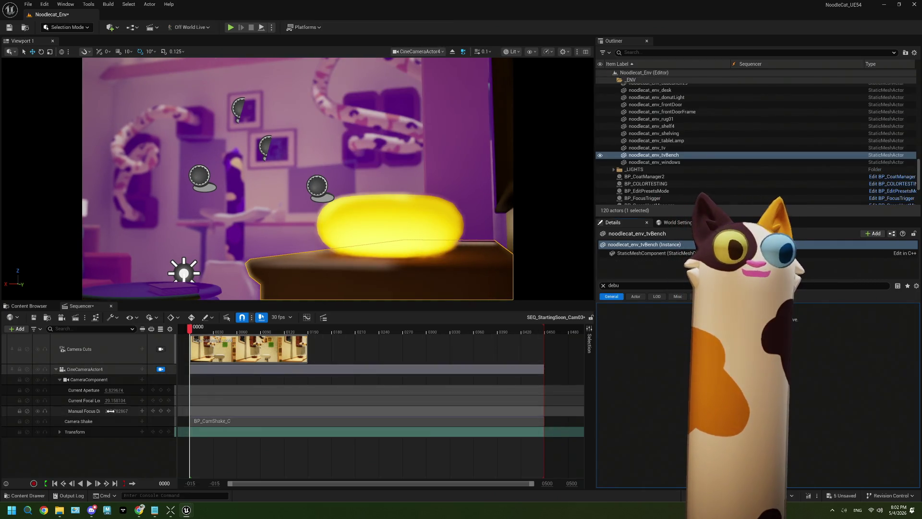
mouse_move(111, 411)
mouse_down()
mouse_move(79, 411)
mouse_move(98, 410)
mouse_up()
click(111, 393)
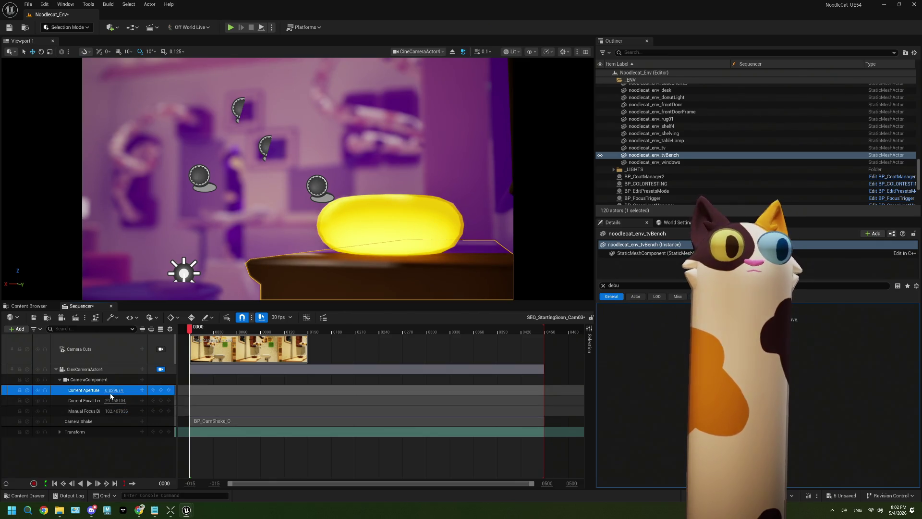
Step: Set Current Aperture to 2, hide the debug focus plane, then raise aperture to about 2.62
click(112, 390)
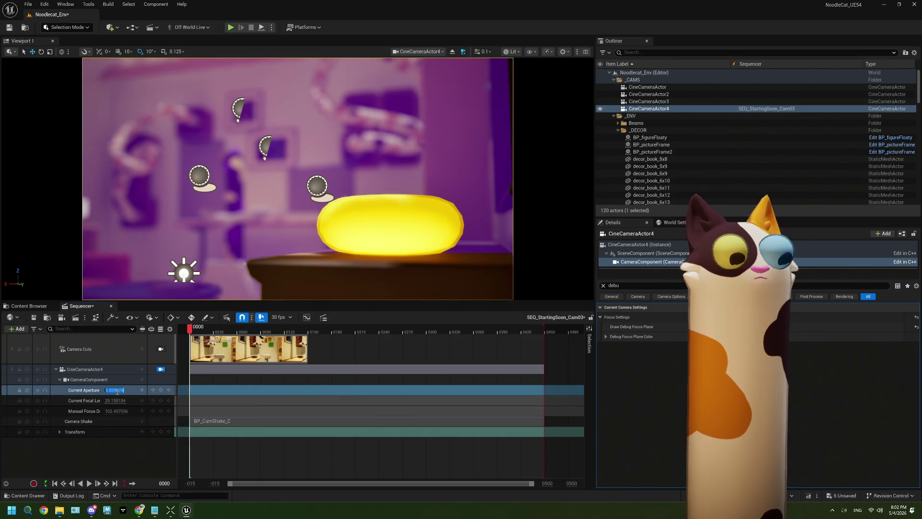
text(2)
key(Return)
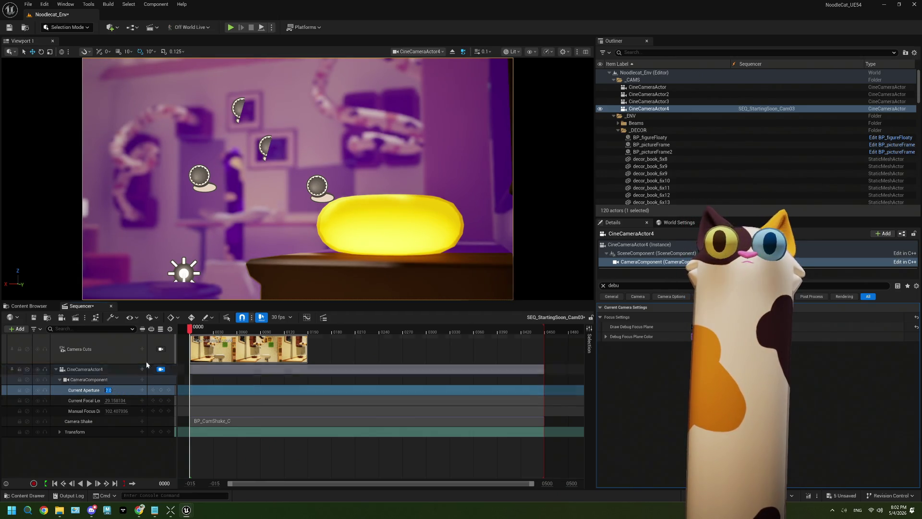
click(695, 326)
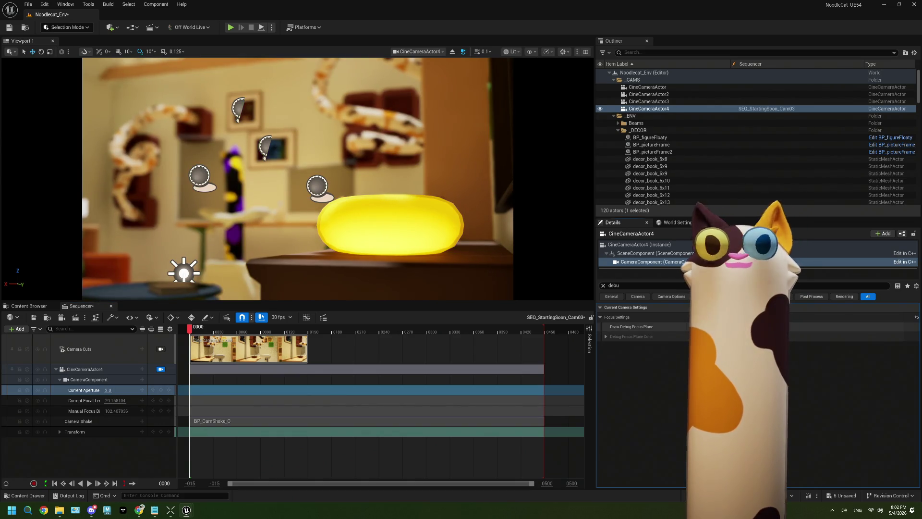
click(96, 421)
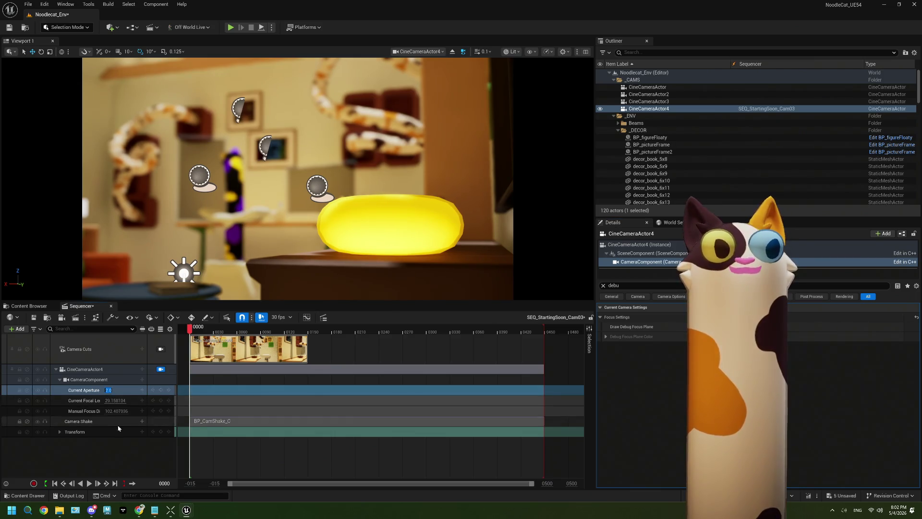
mouse_move(109, 391)
mouse_down()
mouse_move(137, 390)
mouse_move(111, 390)
mouse_up()
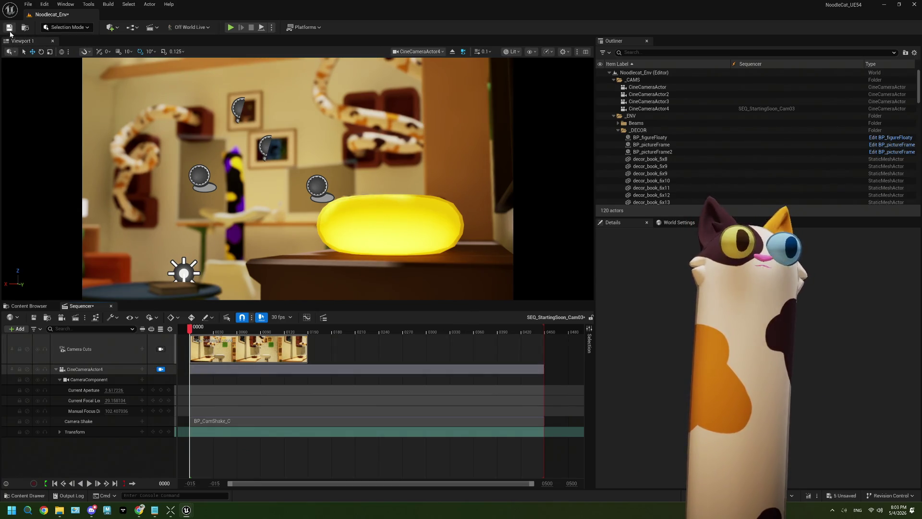
Step: Save the level, briefly play the Cam03 sequence, and select its camera shake section
click(10, 32)
click(89, 484)
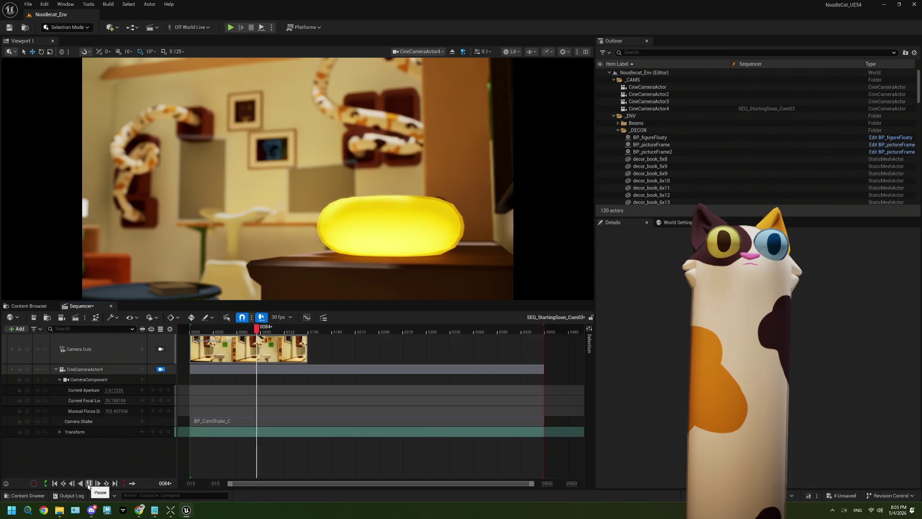
click(89, 484)
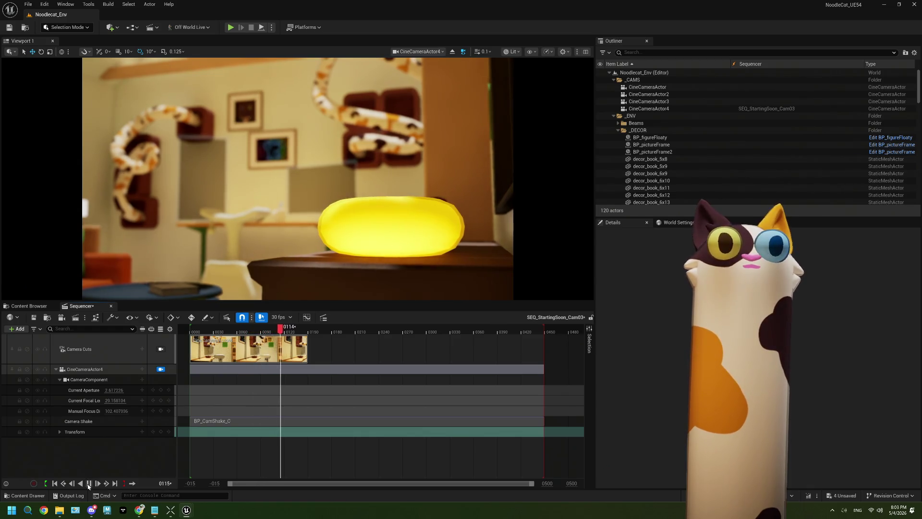
click(228, 421)
Step: Set BP_CamShake's Location Amplitude Multiplier to 0.3, save it, and play the sequence to preview
click(29, 306)
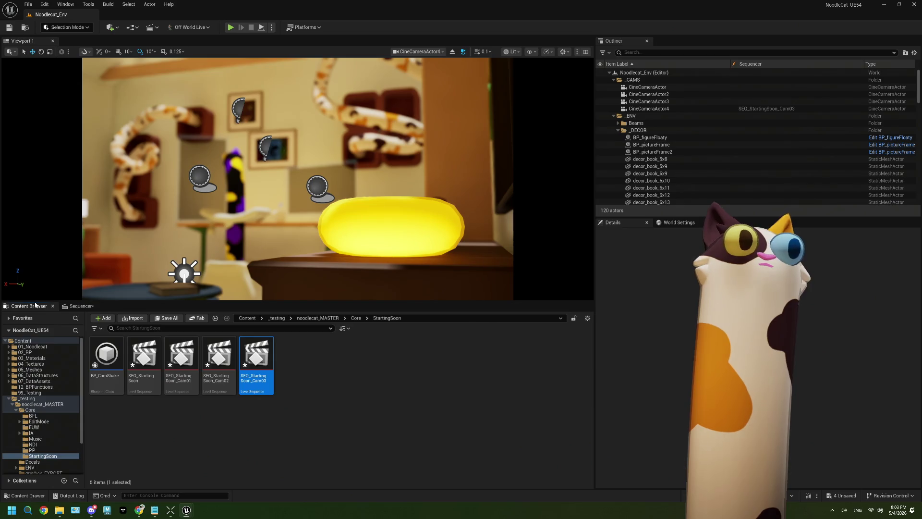
double_click(107, 355)
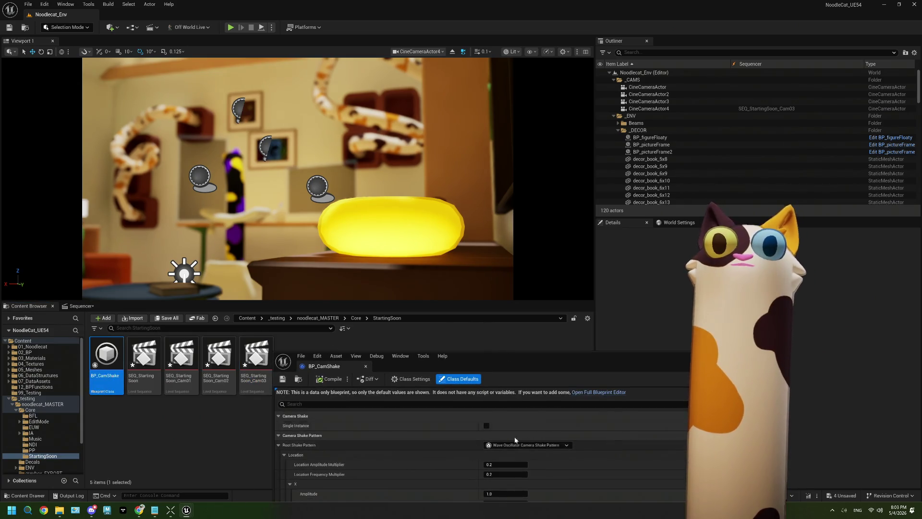
click(496, 465)
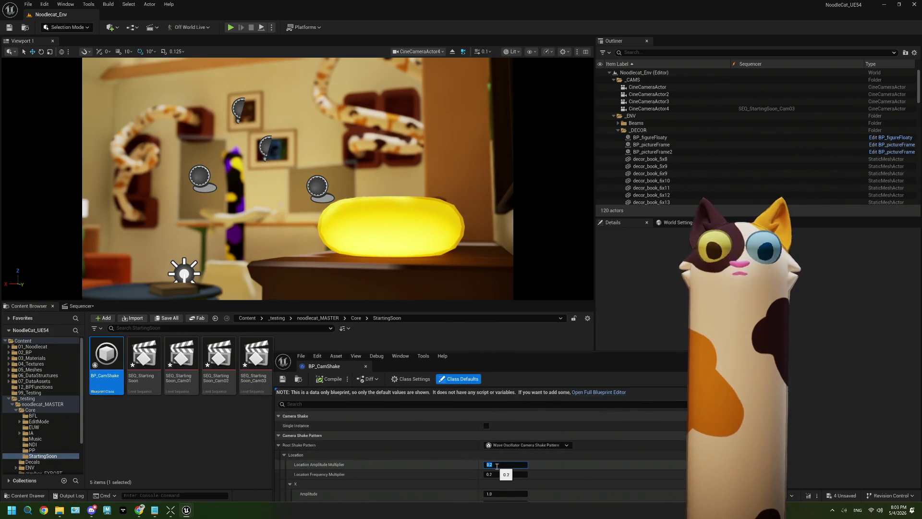
text(0.3)
key(Tab)
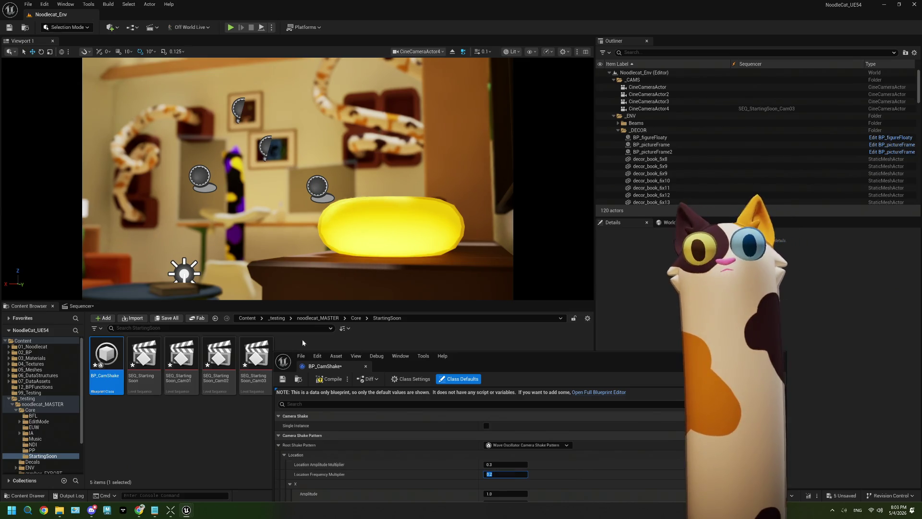
click(283, 379)
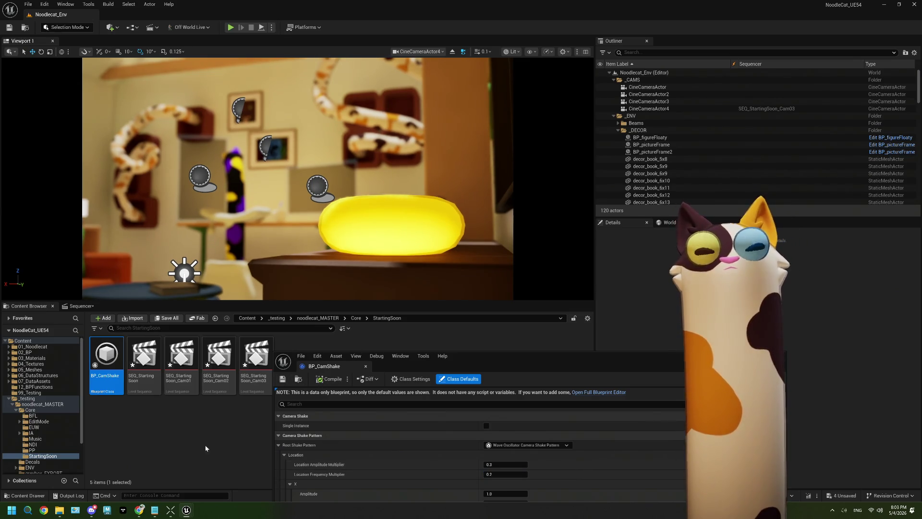
click(80, 306)
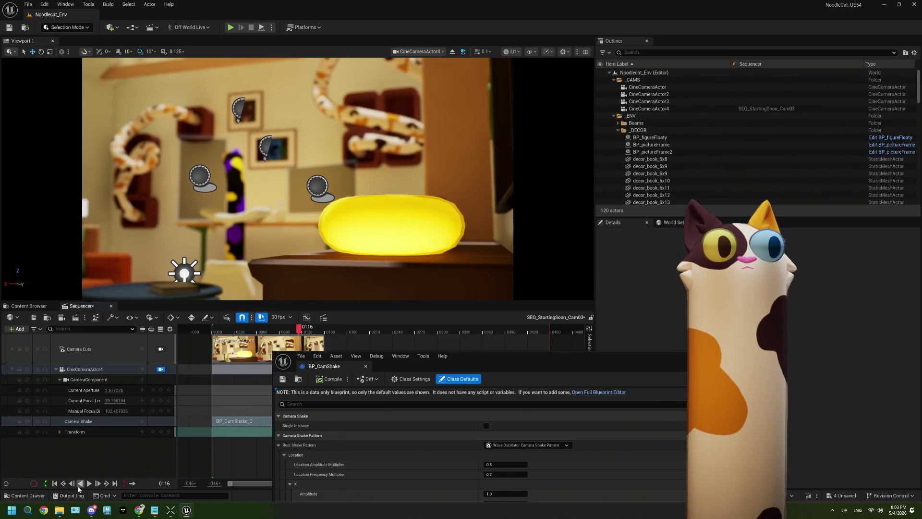
click(88, 485)
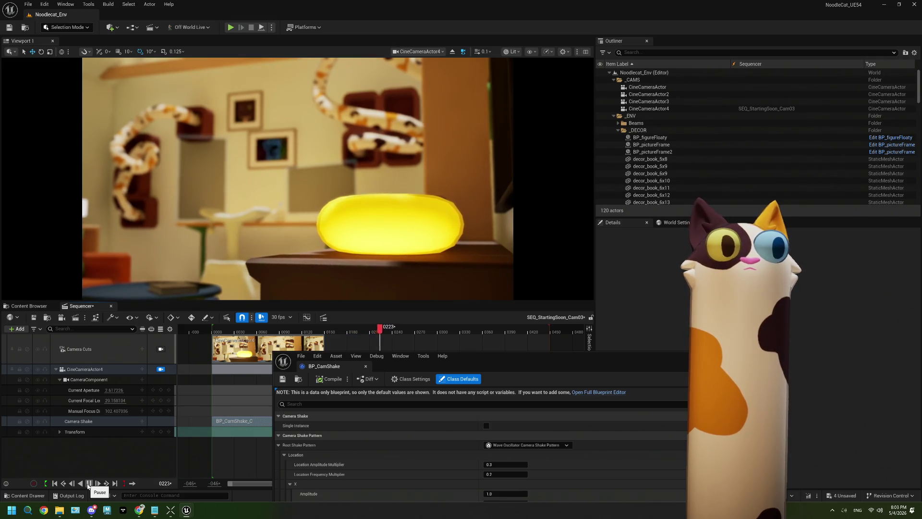
Step: Pause the preview and inspect the Camera Shake track and its list of shakes
click(88, 484)
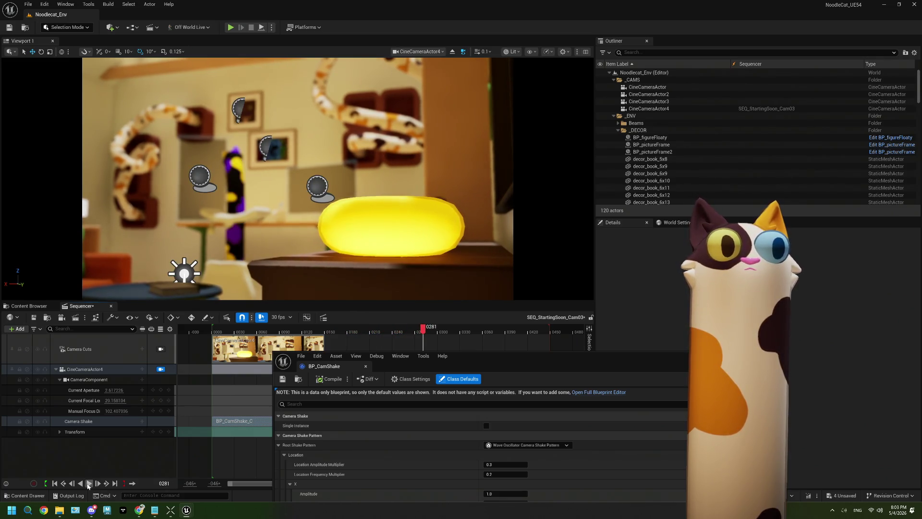
click(96, 421)
click(143, 422)
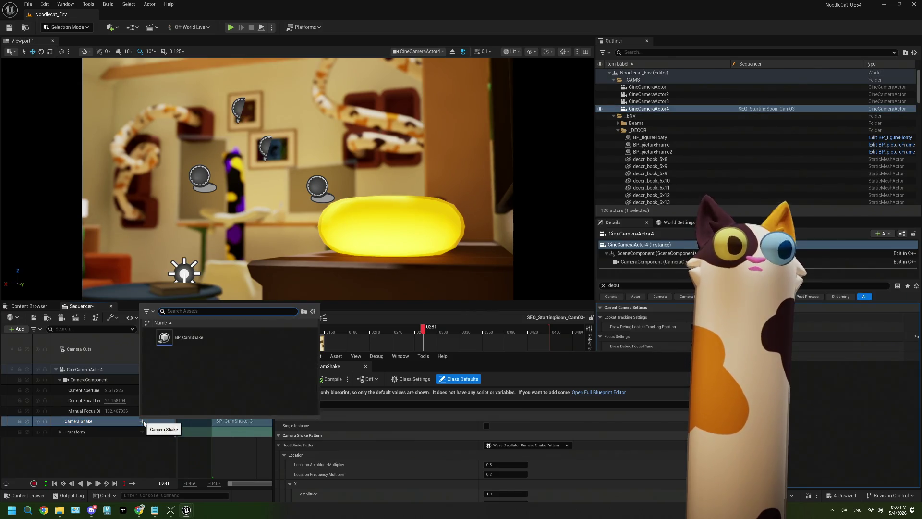
click(169, 435)
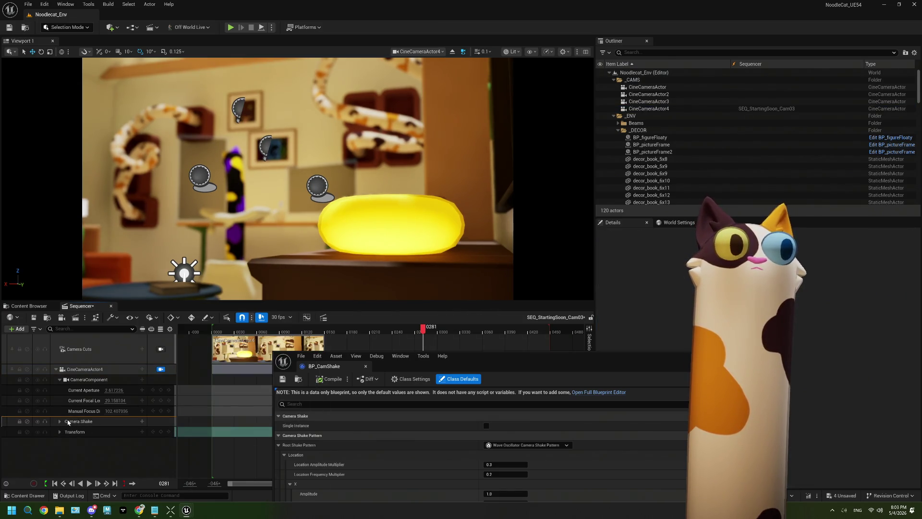
click(59, 422)
click(148, 433)
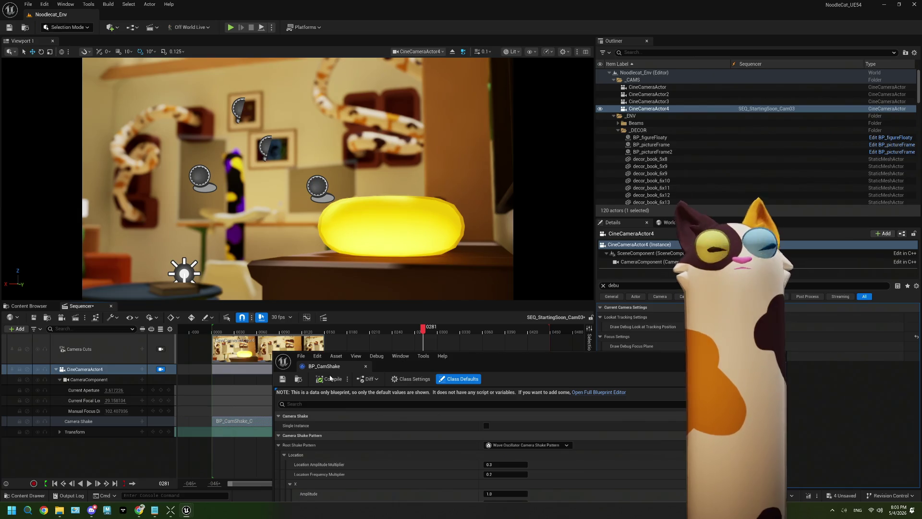
Step: Add extra BP_CamShake sections to the Camera Shake track, then undo them
click(141, 421)
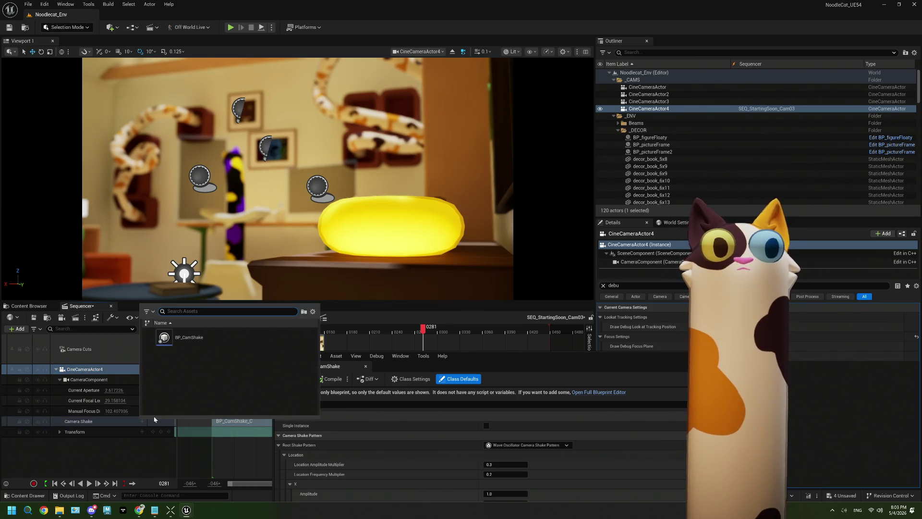
click(187, 334)
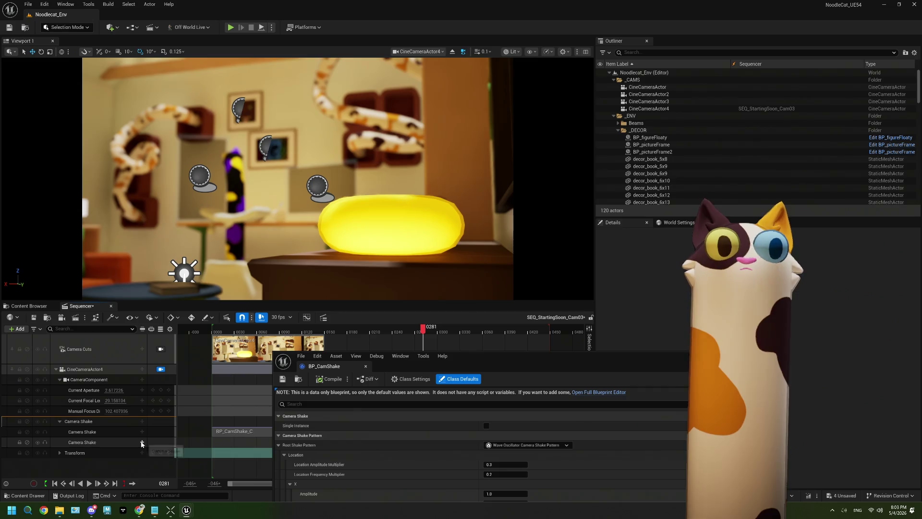
click(142, 442)
click(187, 358)
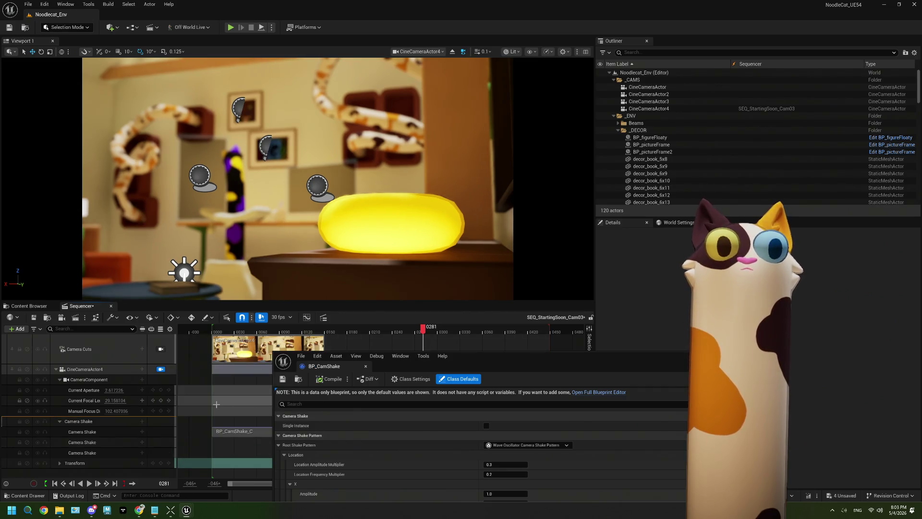
key(ctrl+z)
key(ctrl+z)
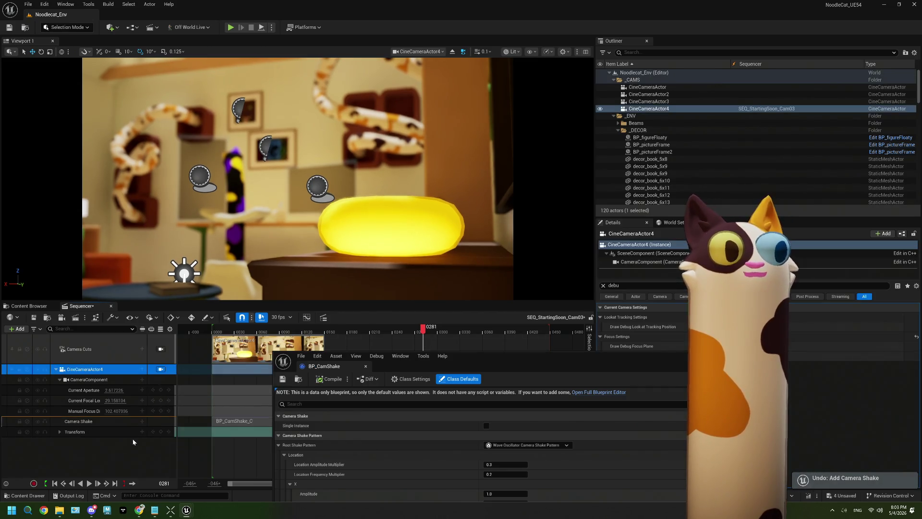
Step: Browse the Camera Shake track's context-menu options without changing anything
right_click(108, 422)
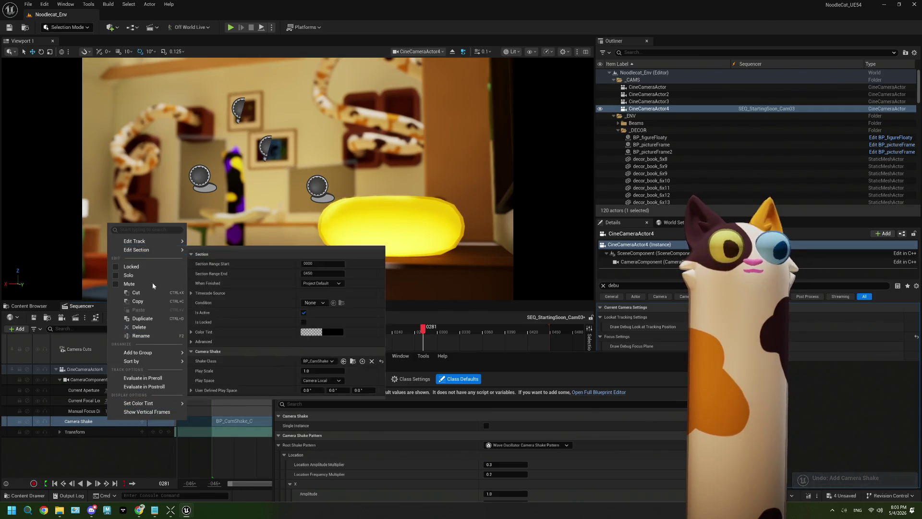
mouse_move(168, 353)
click(94, 425)
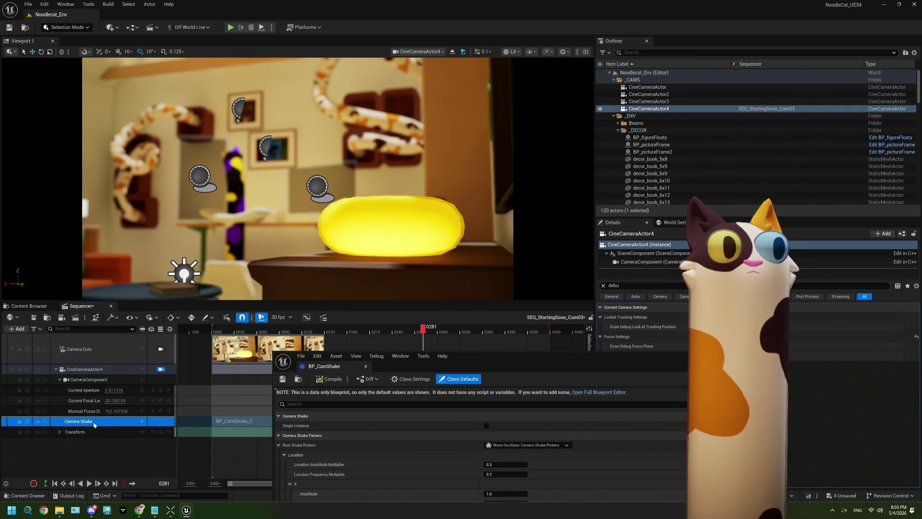
right_click(88, 423)
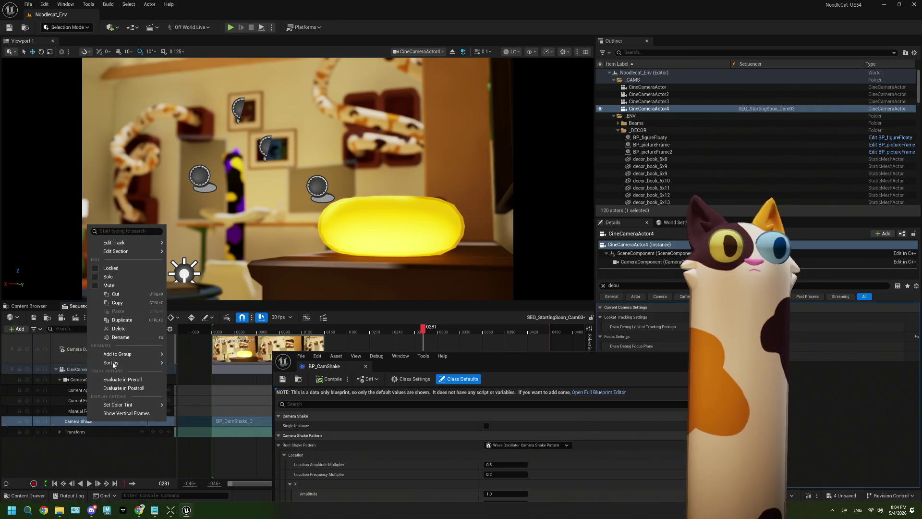
mouse_move(155, 247)
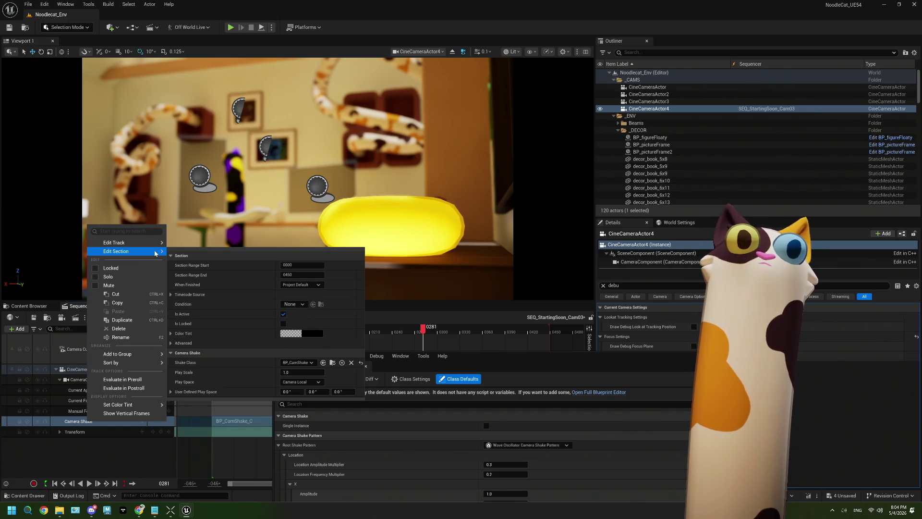
mouse_move(144, 358)
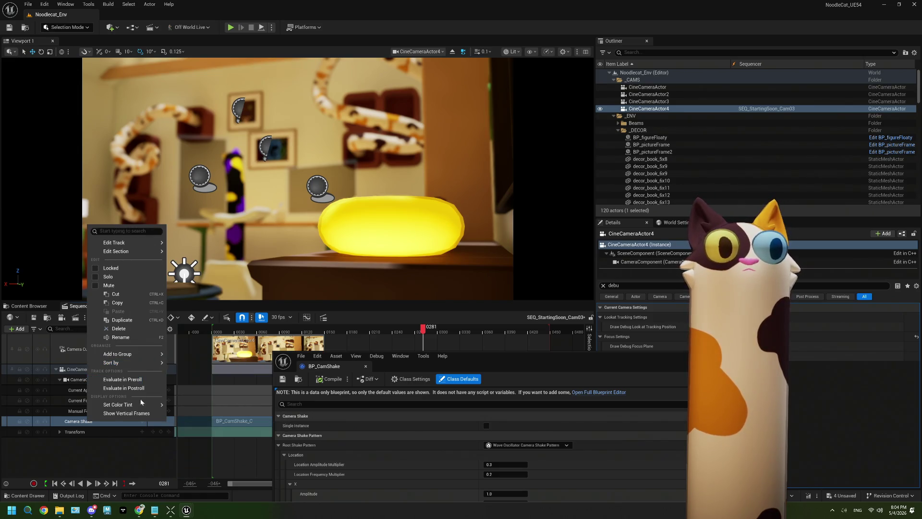
click(132, 422)
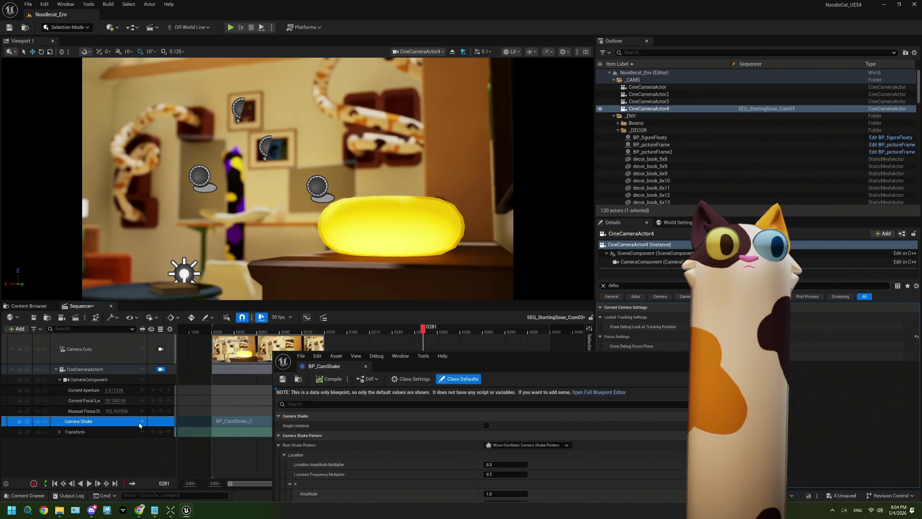
Step: Add and remove further BP_CamShake sections, leaving one shake, and close the BP_CamShake editor
click(142, 421)
click(165, 338)
click(125, 429)
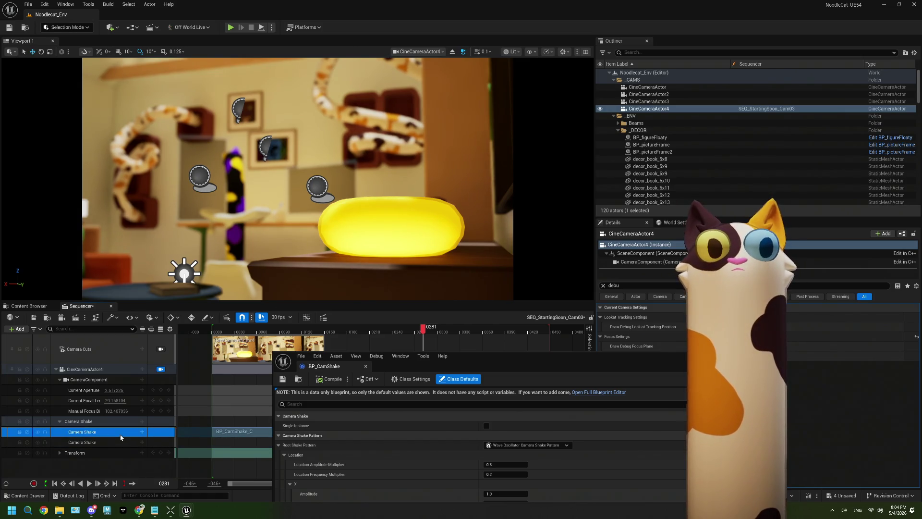
shift+click(106, 442)
right_click(106, 436)
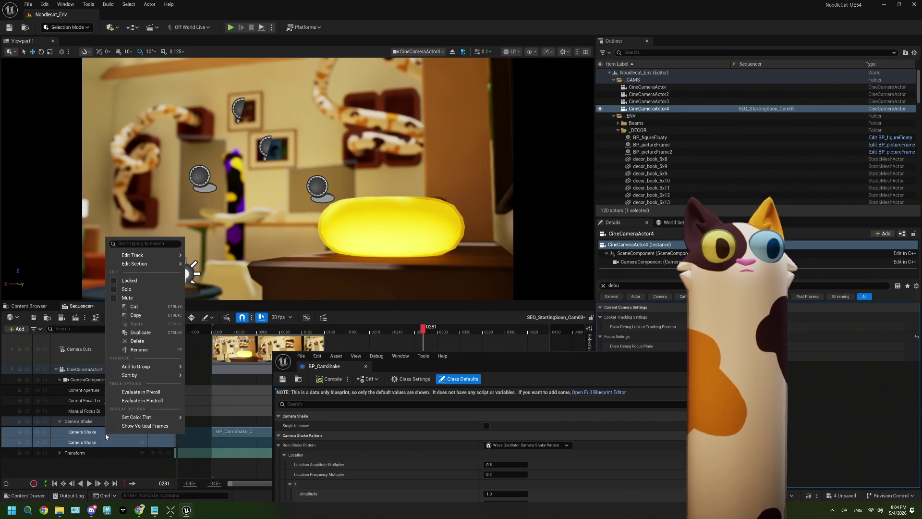
key(Escape)
key(ctrl+z)
key(ctrl+z)
key(ctrl+z)
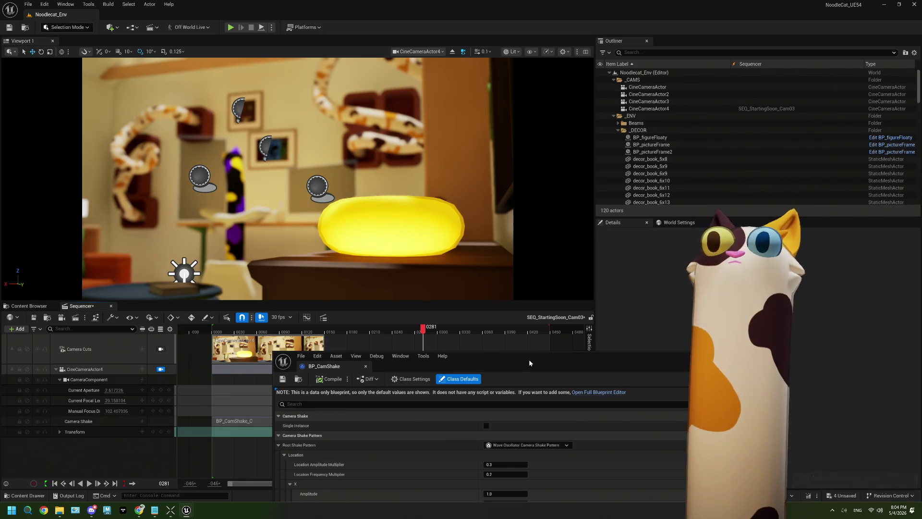
click(680, 356)
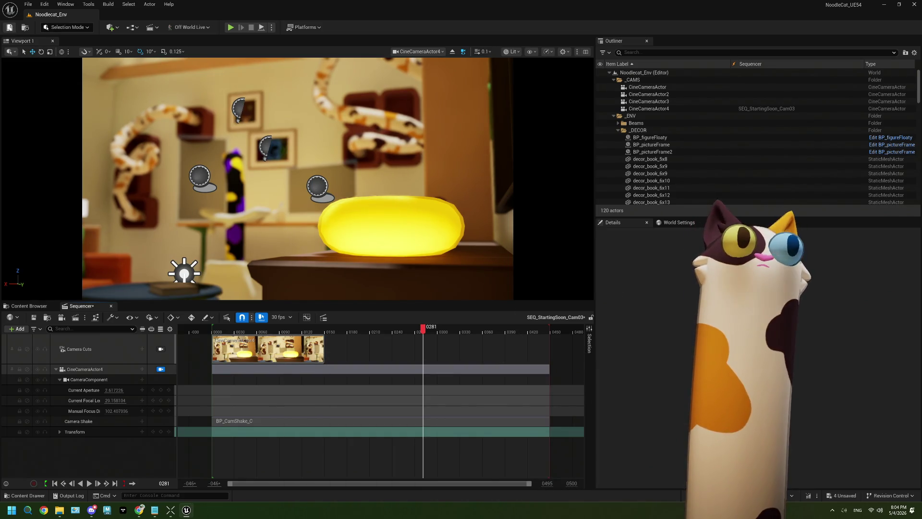
Step: Duplicate SEQ_StartingSoon_Cam03 as SEQ_StartingSoon_Cam04 and open it
click(30, 307)
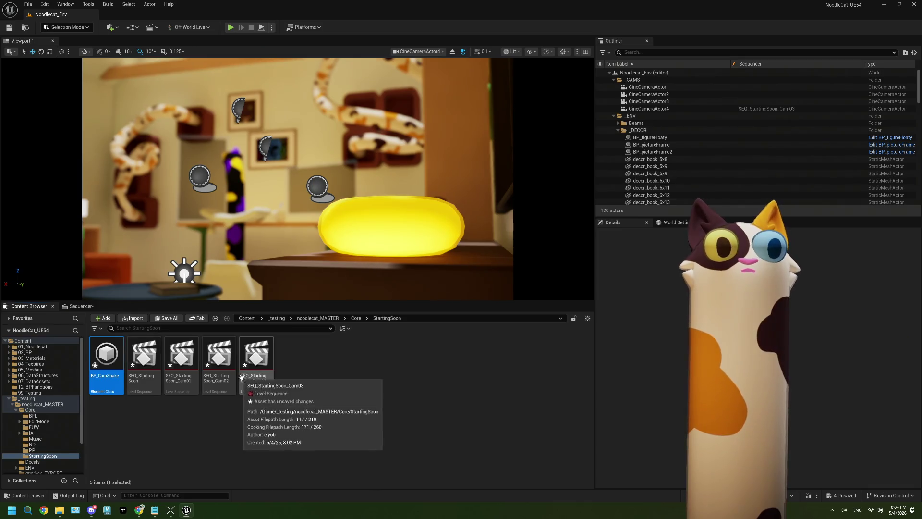
key(ctrl+d)
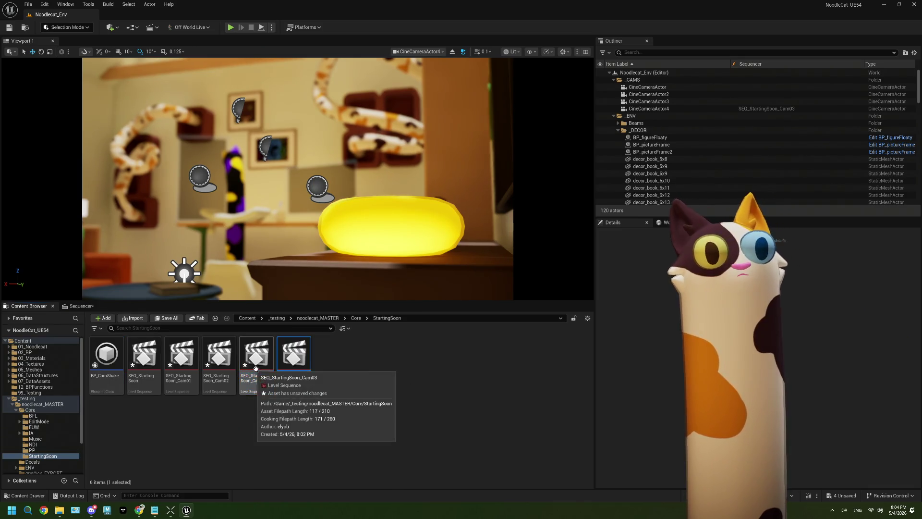
key(Return)
double_click(300, 348)
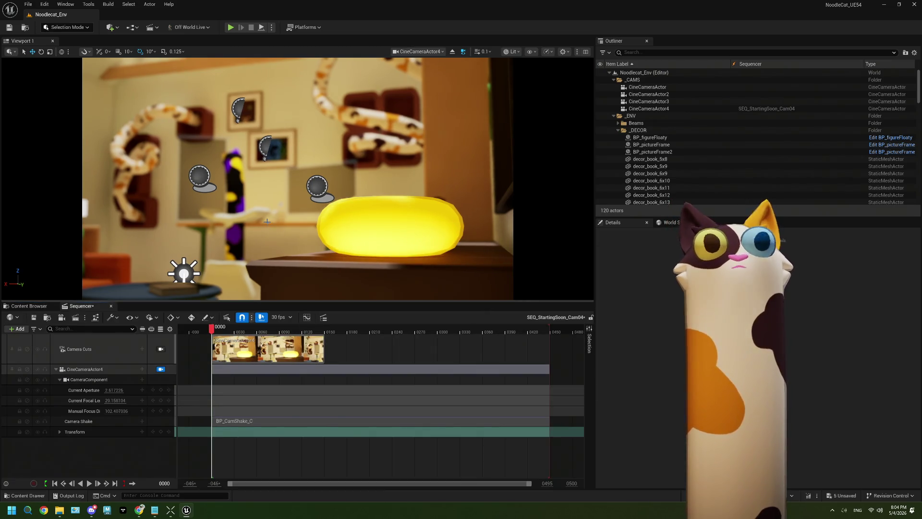
Step: Pilot CineCameraActor4 to a new shot framing the noodle bowl and tall cat figure by the window
mouse_move(277, 220)
mouse_down()
mouse_move(276, 185)
mouse_move(202, 185)
mouse_up()
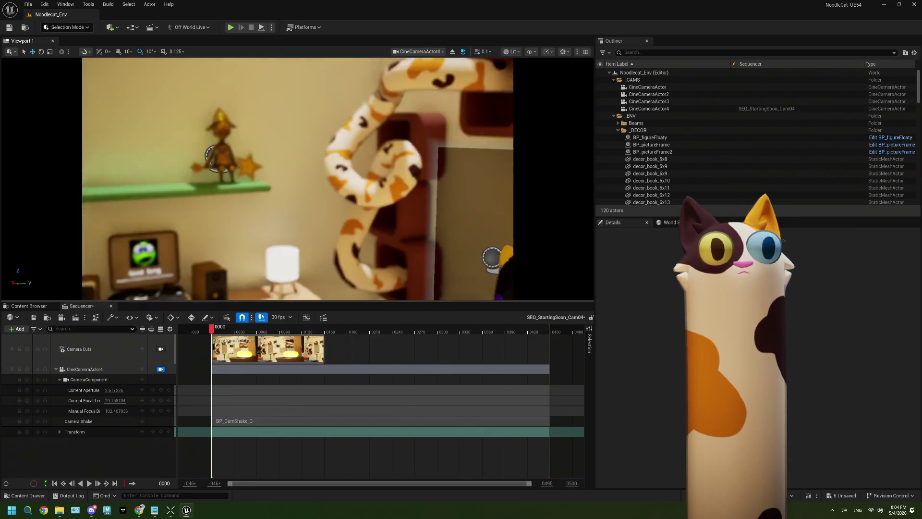
drag(202, 185, 182, 163)
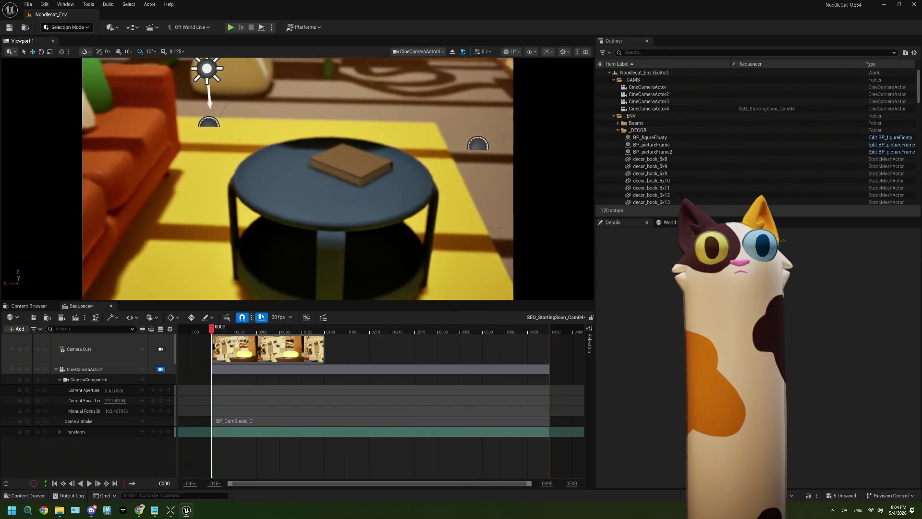
drag(414, 136, 376, 167)
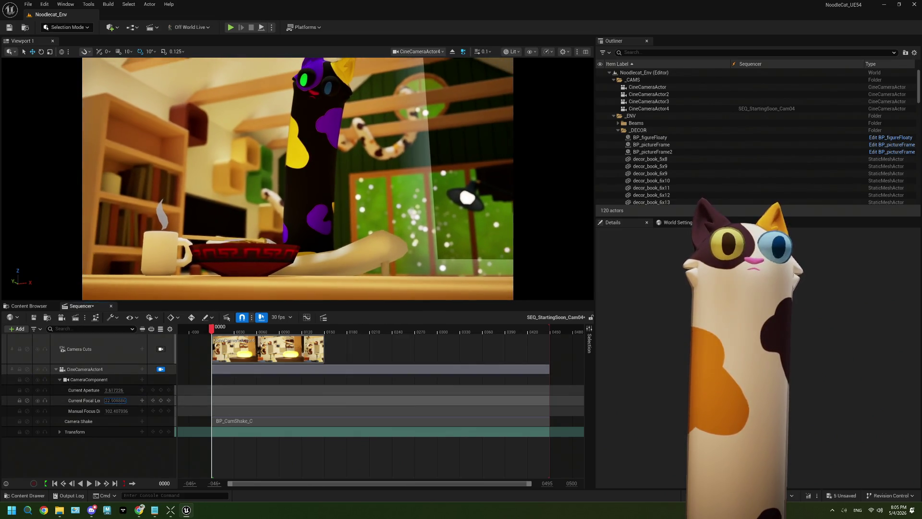
Step: Raise Current Focal Length to about 27.36 and lower Manual Focus Distance to about 87.22
key(Return)
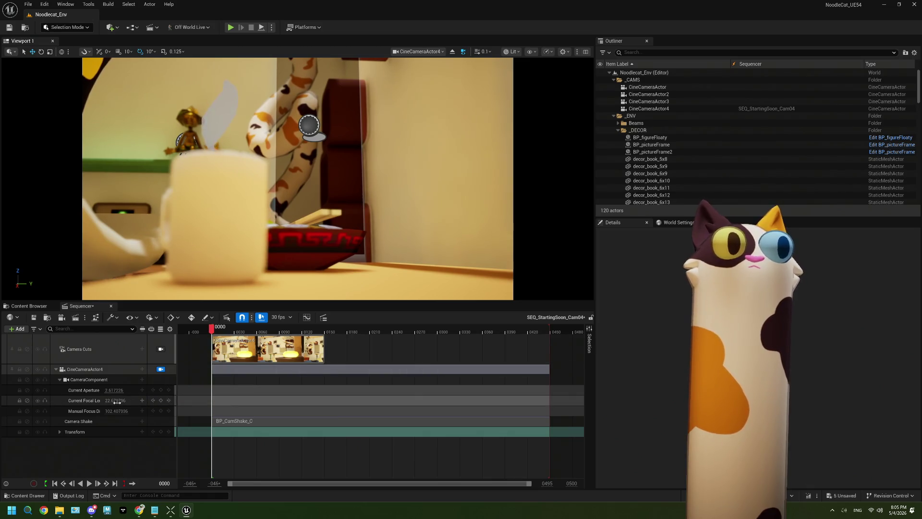
drag(115, 400, 139, 401)
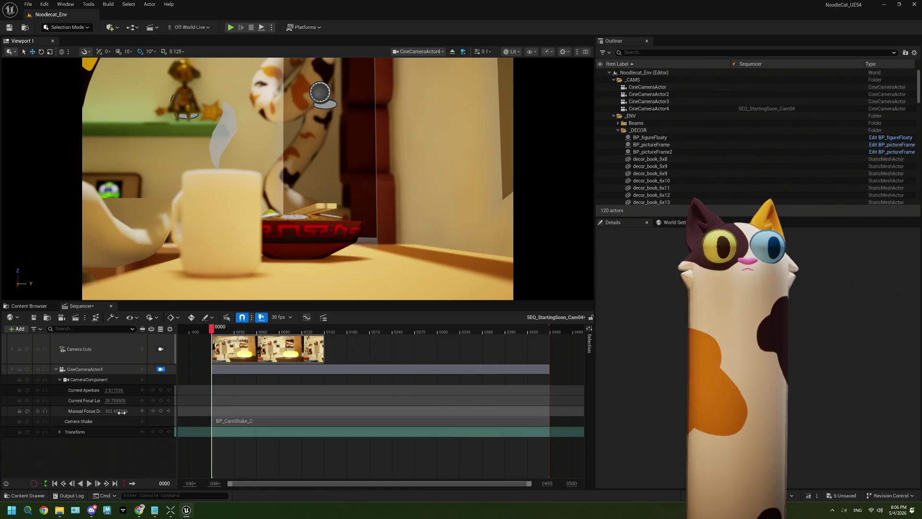
drag(115, 411, 106, 411)
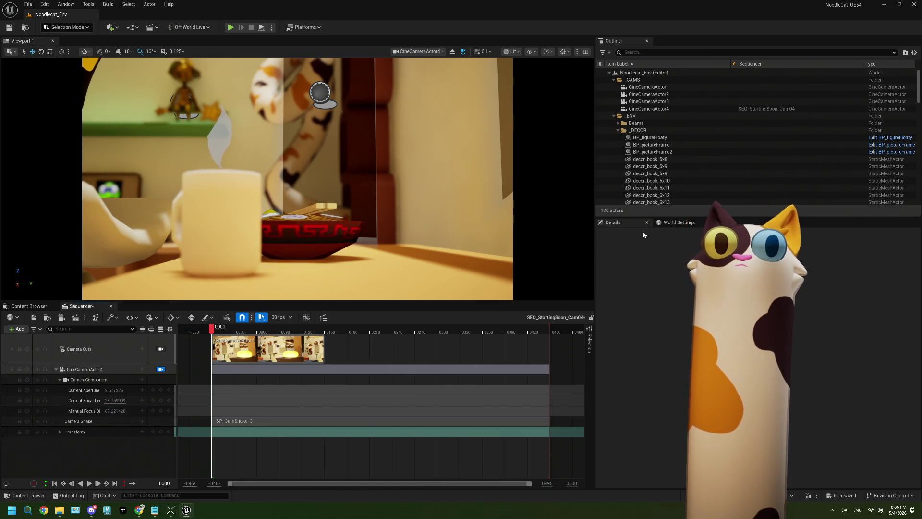
Step: Select CineCameraActor4 and briefly check its debug focus plane, leaving focal length unchanged
click(662, 110)
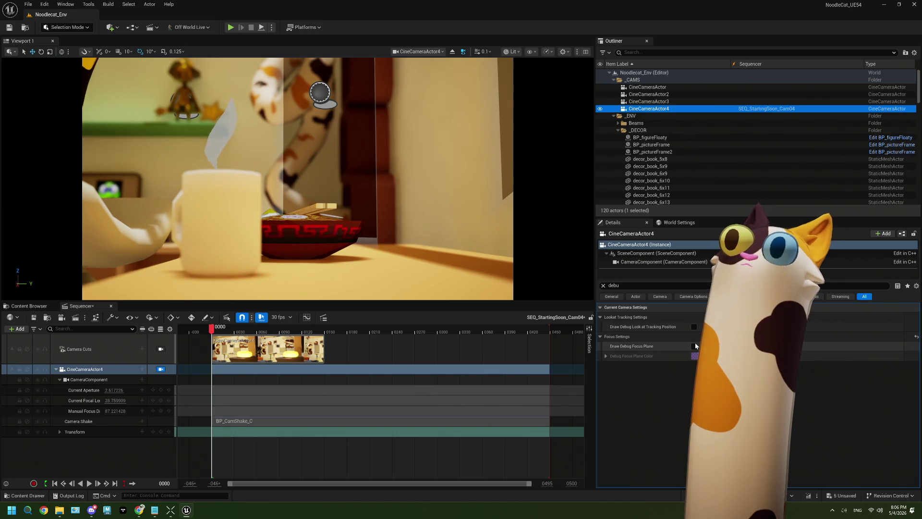
click(697, 346)
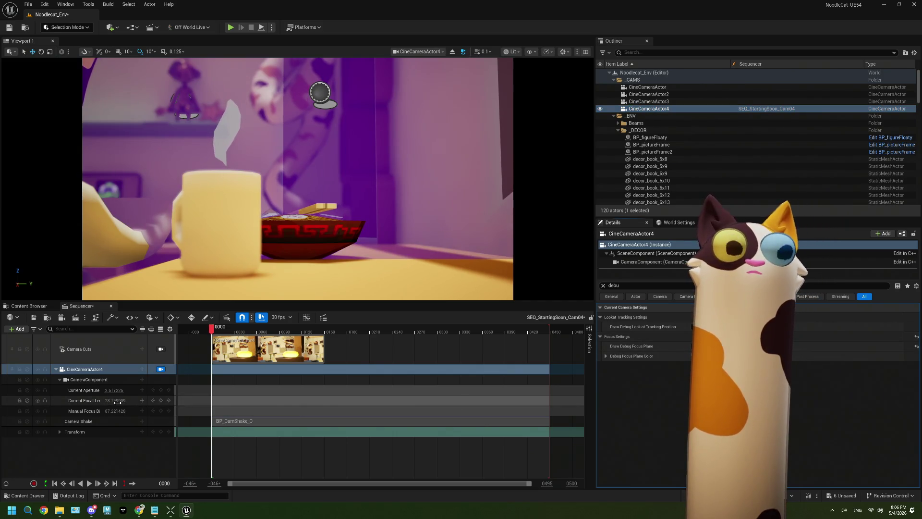
mouse_move(103, 400)
mouse_down()
mouse_move(112, 411)
mouse_move(103, 410)
mouse_up()
key(ctrl+z)
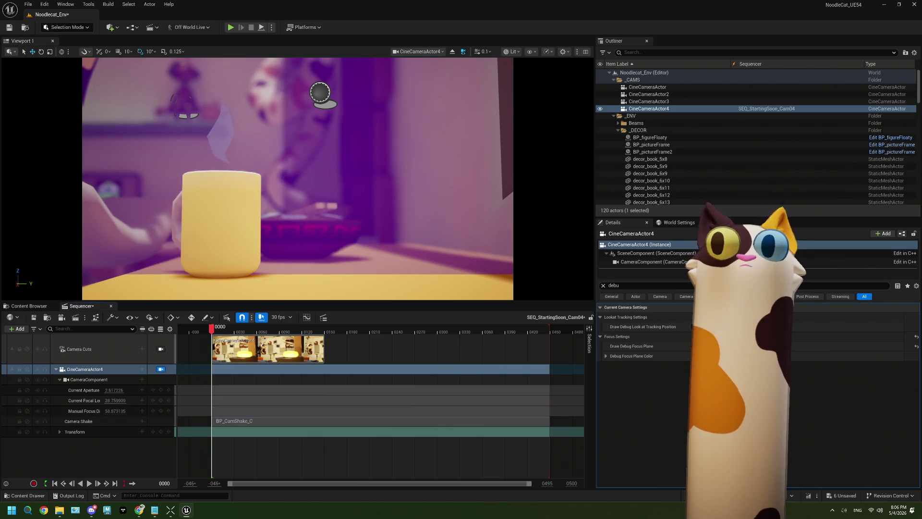
click(695, 346)
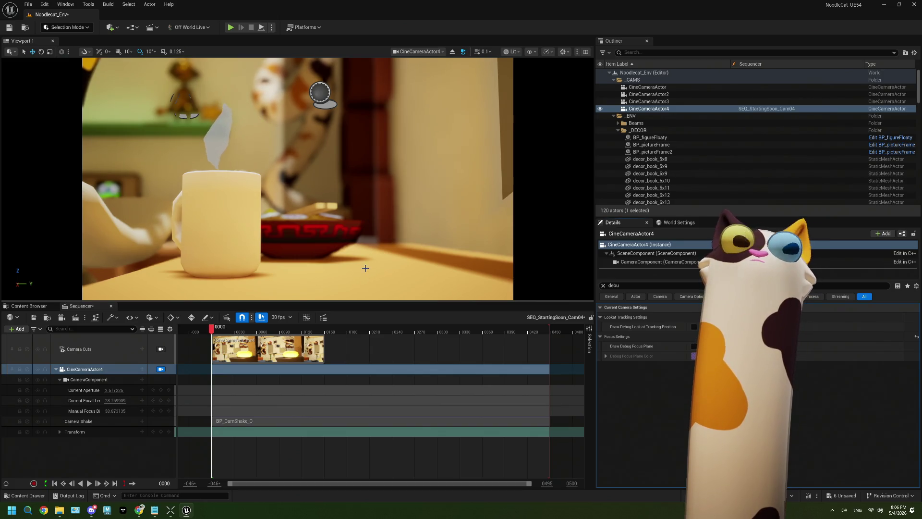
Step: Pilot the camera forward into a close-up of the mug and lower its aperture slightly
drag(365, 266, 343, 238)
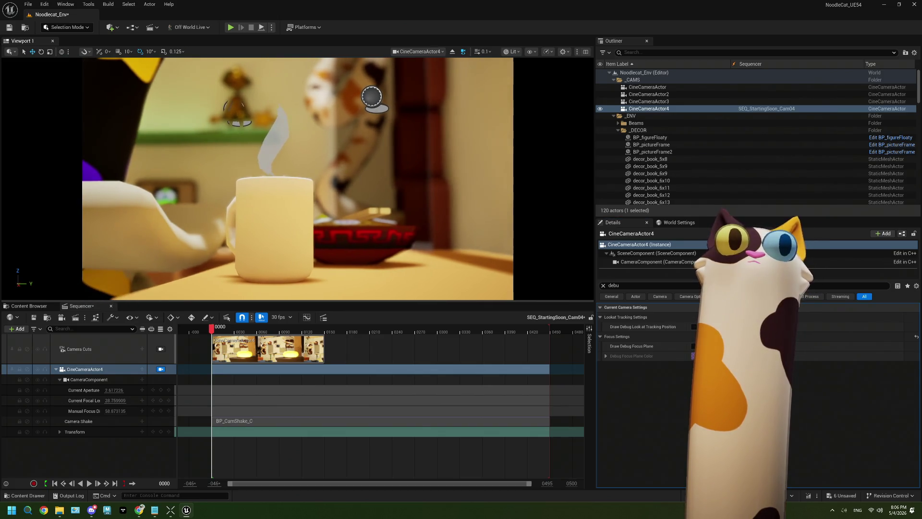
drag(357, 269, 365, 268)
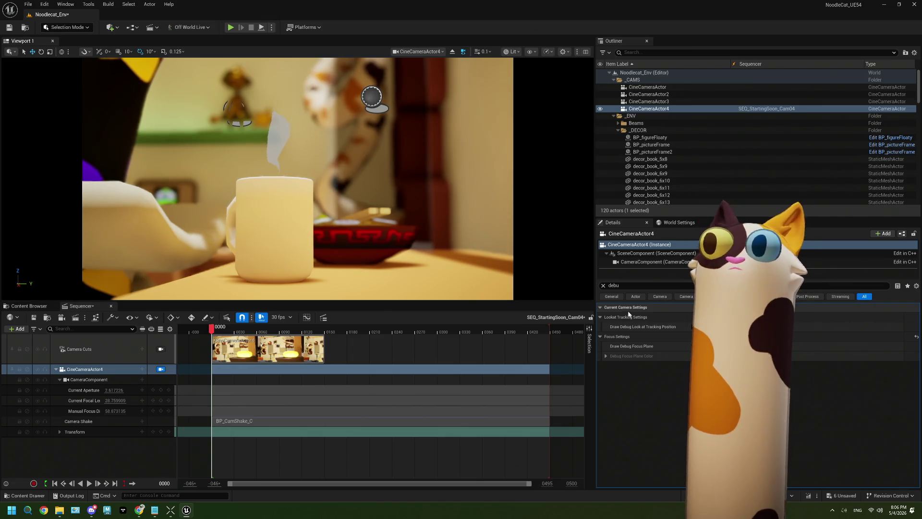
mouse_move(394, 239)
mouse_down()
mouse_move(422, 239)
mouse_move(399, 240)
mouse_move(412, 243)
mouse_up()
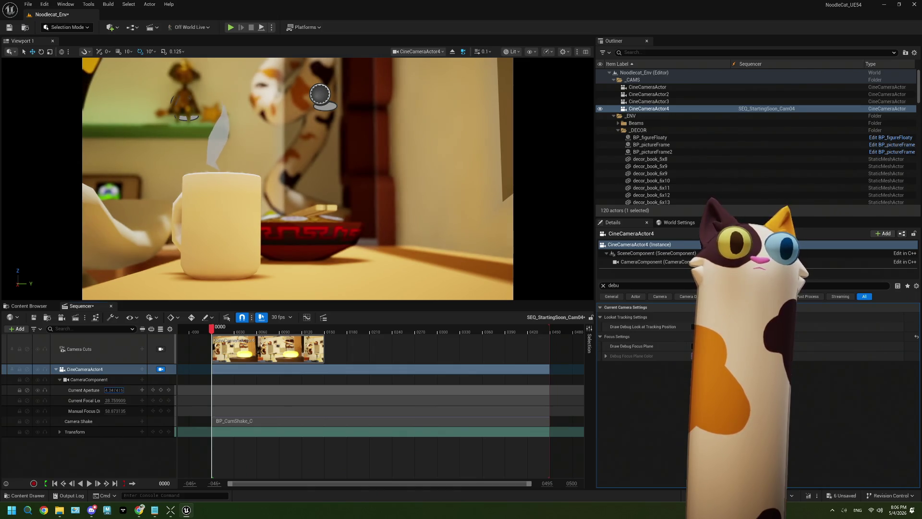
drag(114, 390, 111, 390)
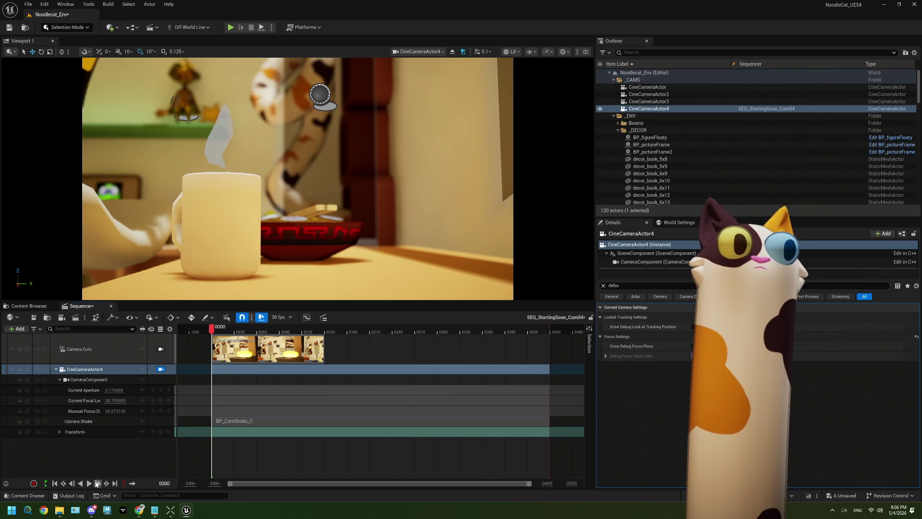
Step: Preview the sequence, then widen the focal length to about 22.05
click(91, 484)
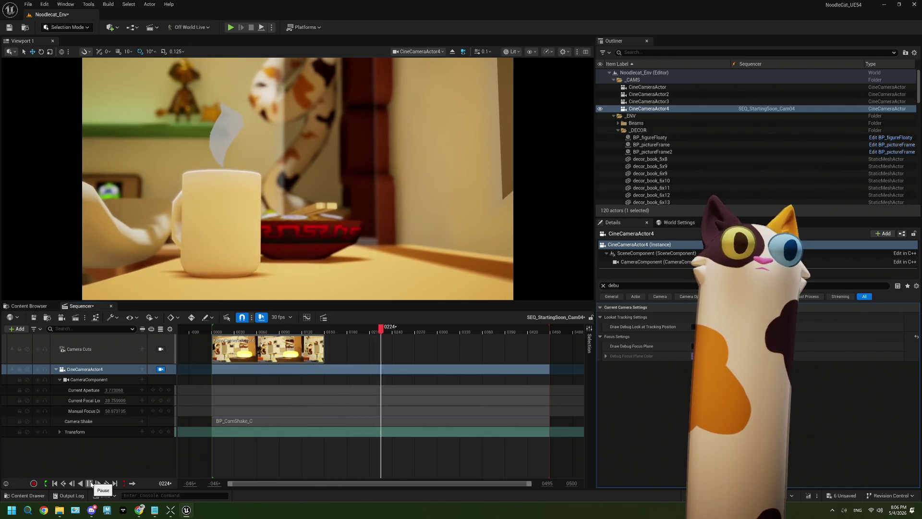
click(92, 484)
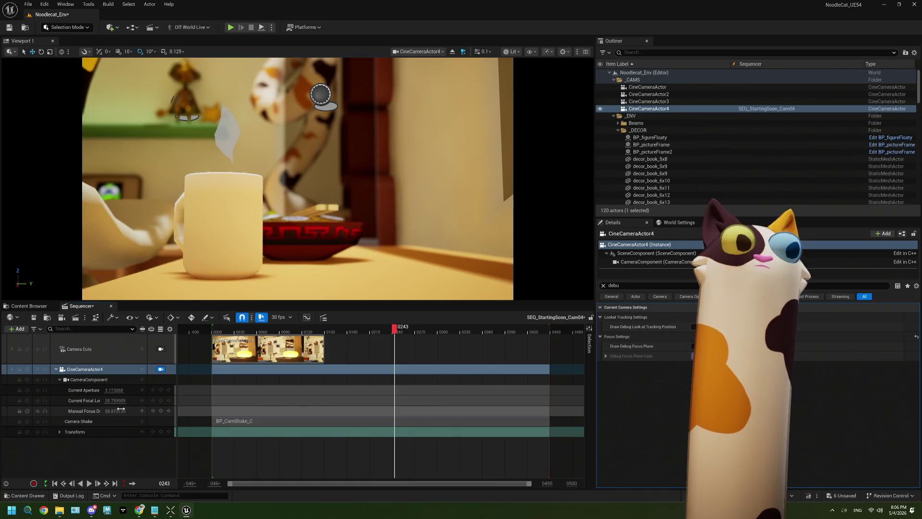
drag(121, 401, 95, 401)
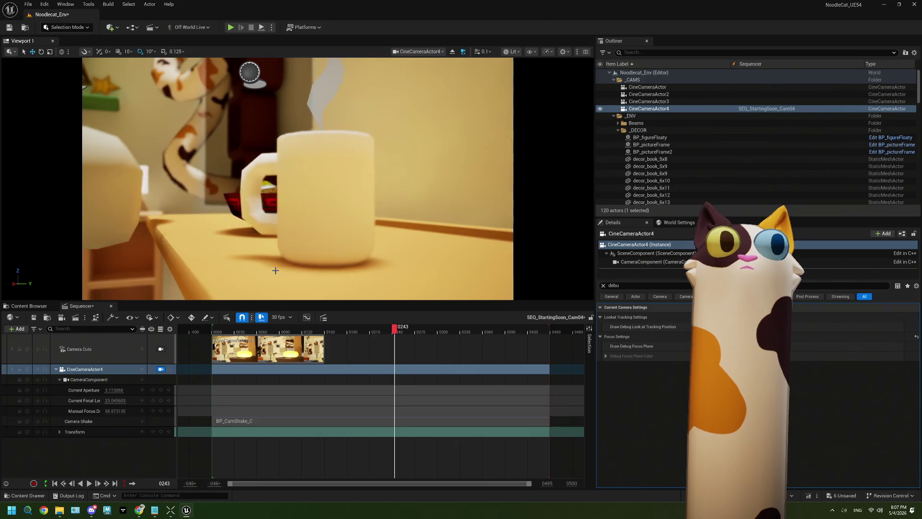
Step: Increase CineCameraActor4's Current Focal Length to roughly 41.9, zooming in on the steaming mug
click(118, 400)
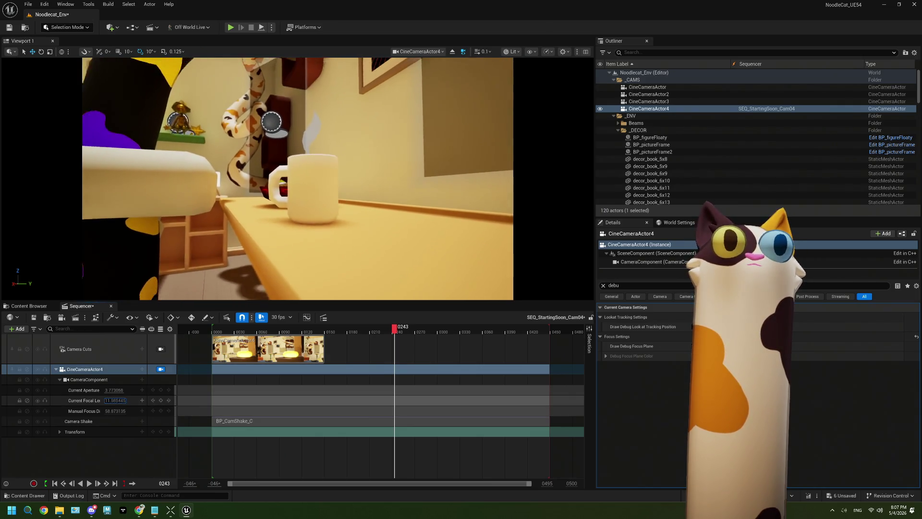
drag(115, 400, 168, 401)
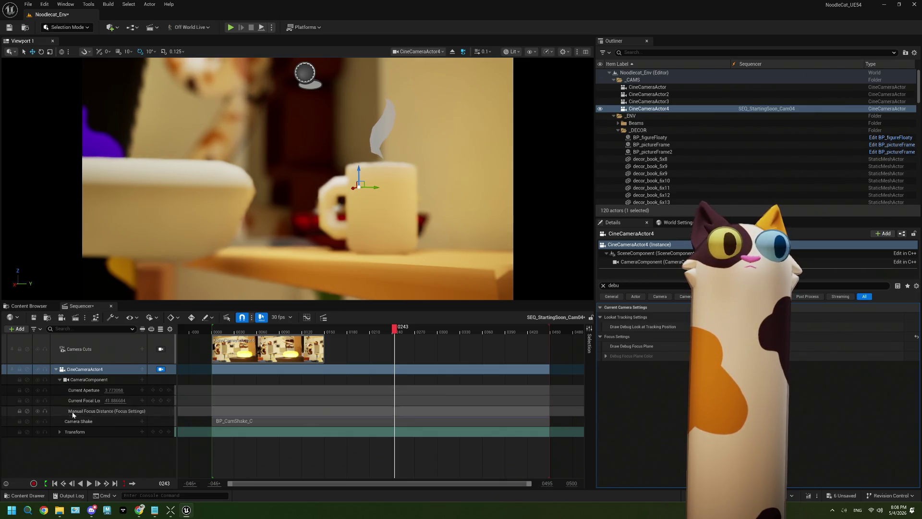
Step: Raise CineCameraActor4's current focal length to about 71.5 to frame the mug tightly
drag(115, 400, 163, 400)
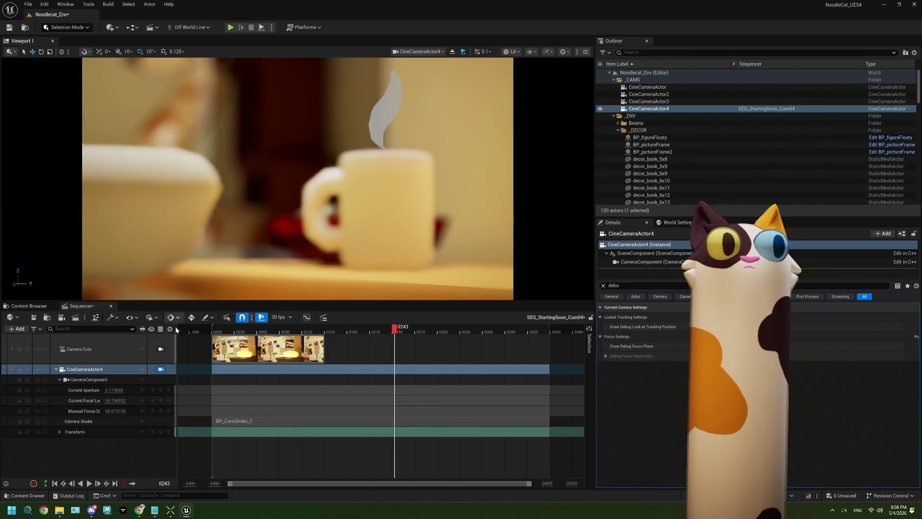
drag(116, 400, 139, 400)
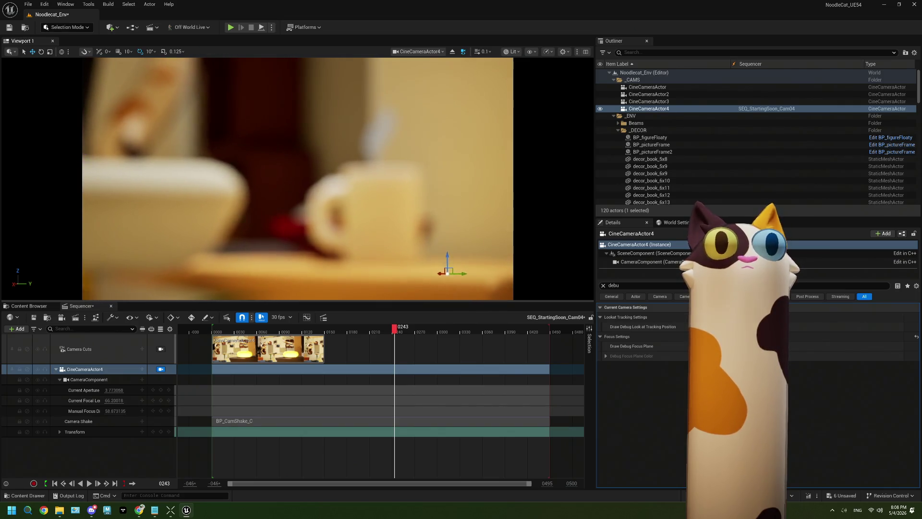
drag(114, 400, 126, 410)
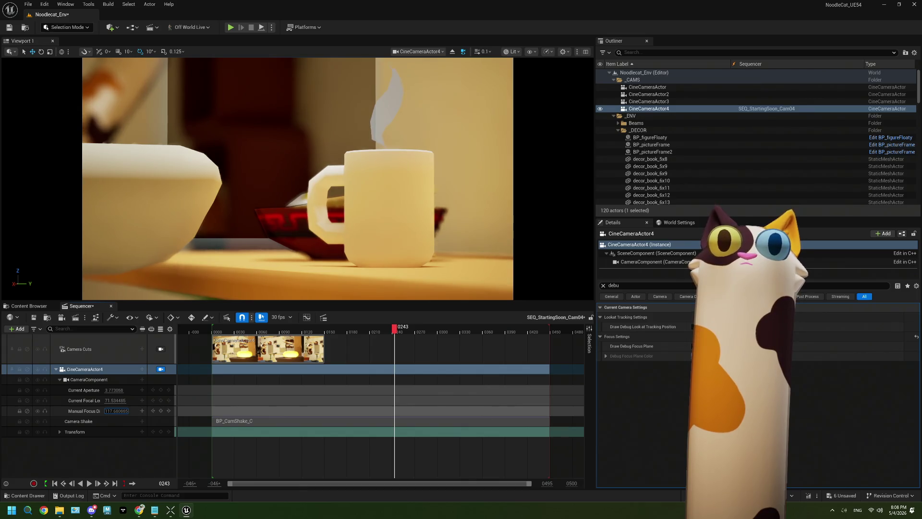
Step: Set the manual focus distance onto the mug, about 127.6, using the debug focus plane
click(694, 346)
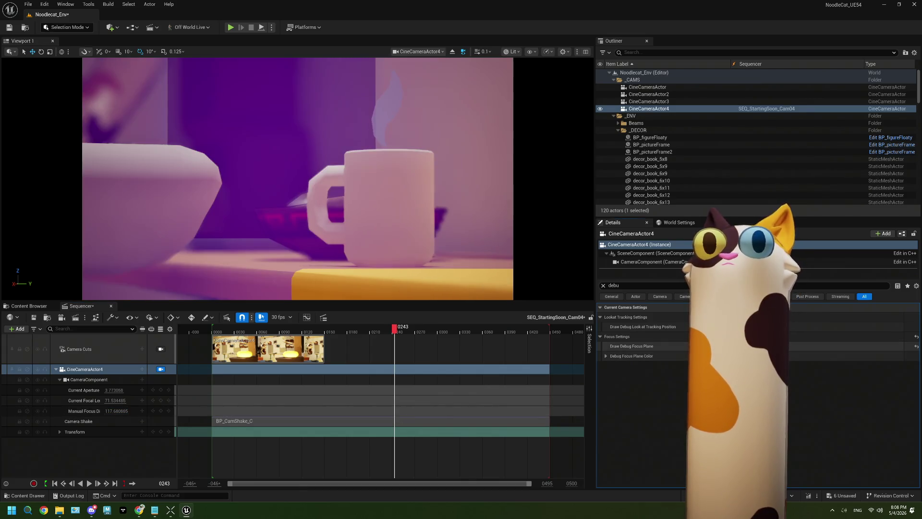
drag(115, 411, 122, 412)
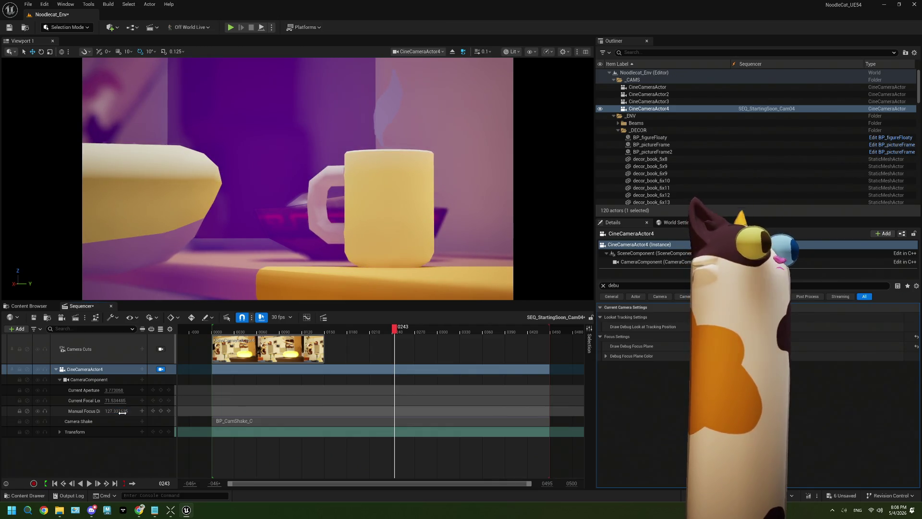
click(693, 346)
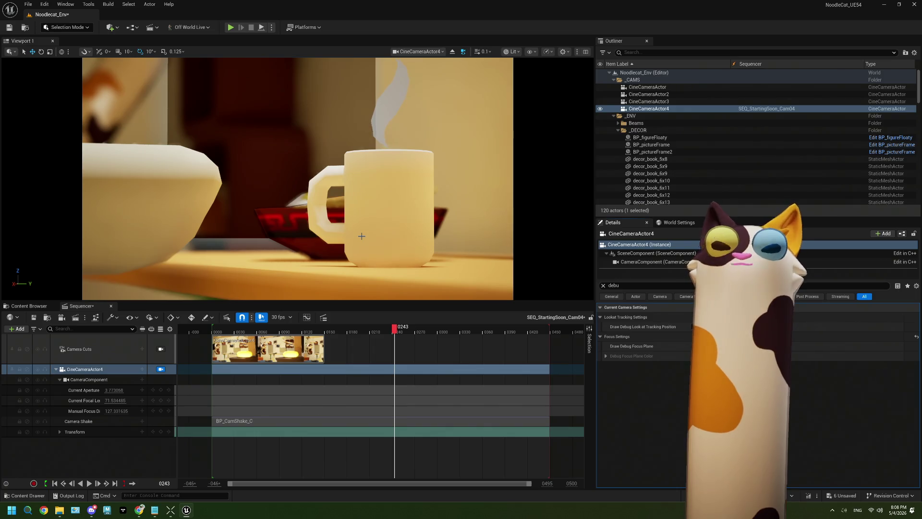
scroll(362, 236, up, 3)
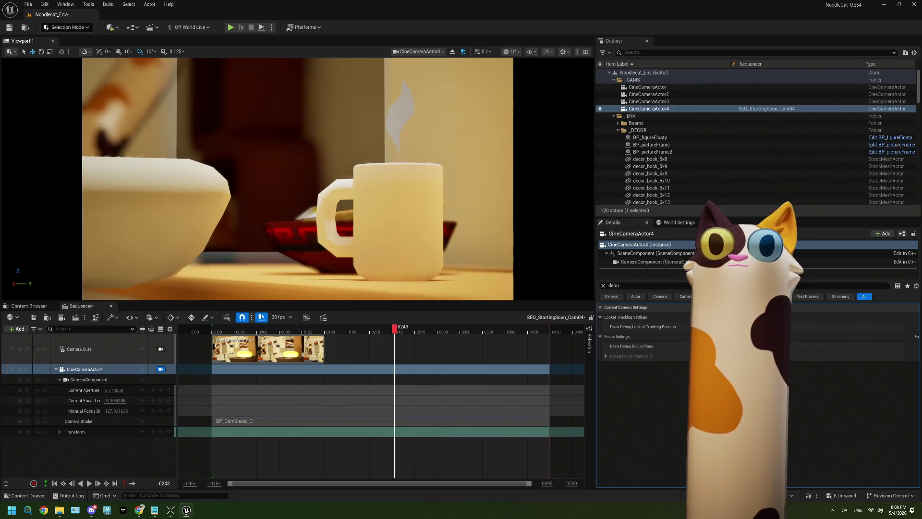
scroll(362, 236, up, 3)
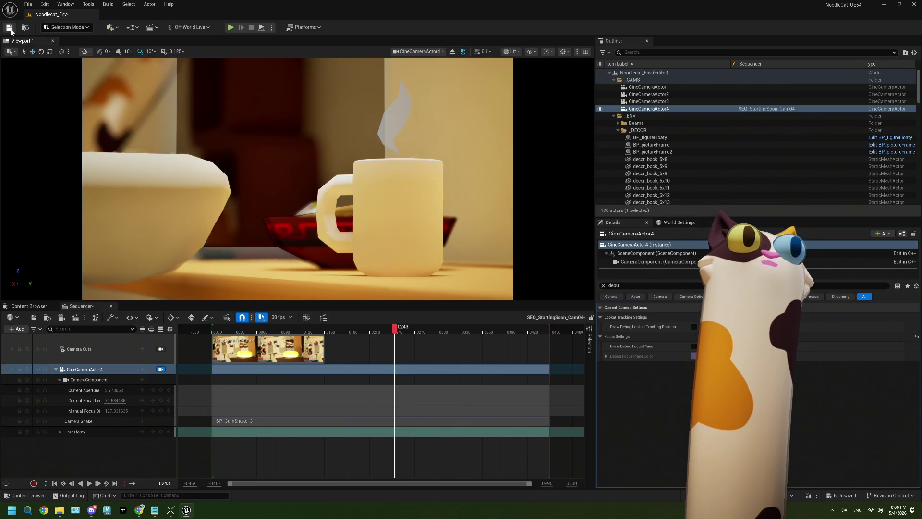
Step: Save the Noodlecat_Env level and play back SEQ_StartingSoon_Cam04 to preview the mug close-up
click(10, 28)
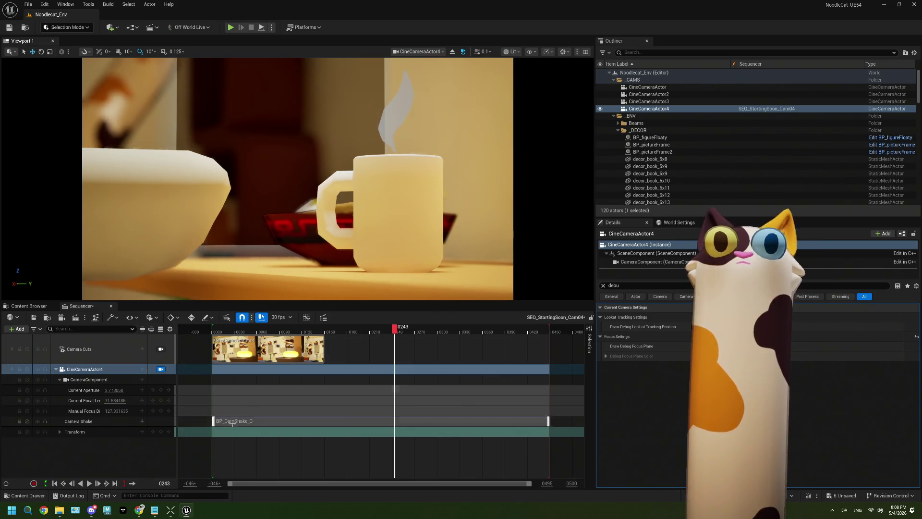
click(90, 484)
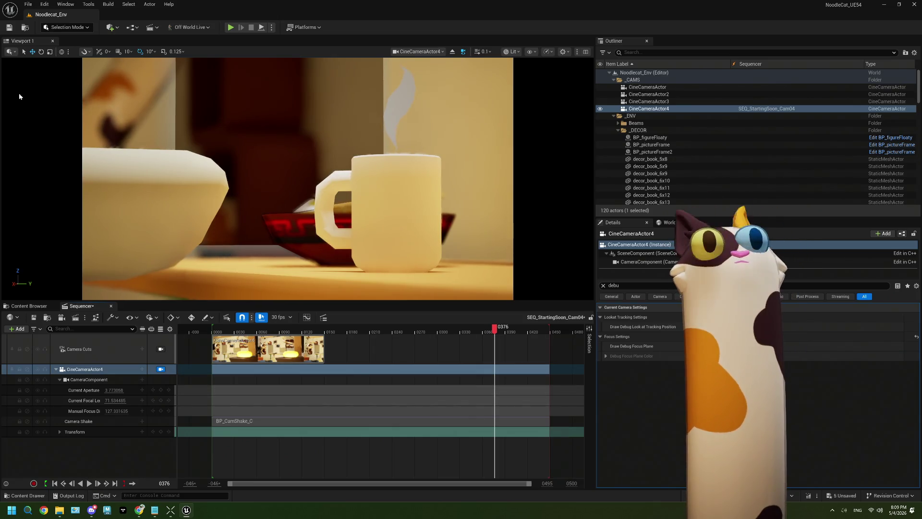
Step: Save all assets, duplicate SEQ_StartingSoon_Cam04 as SEQ_StartingSoon_Cam05, and open it
click(29, 307)
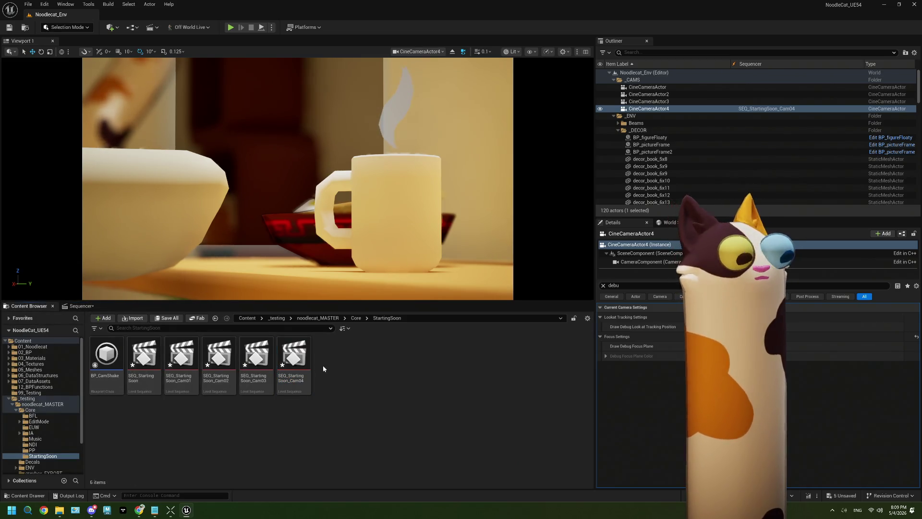
key(ctrl+shift+s)
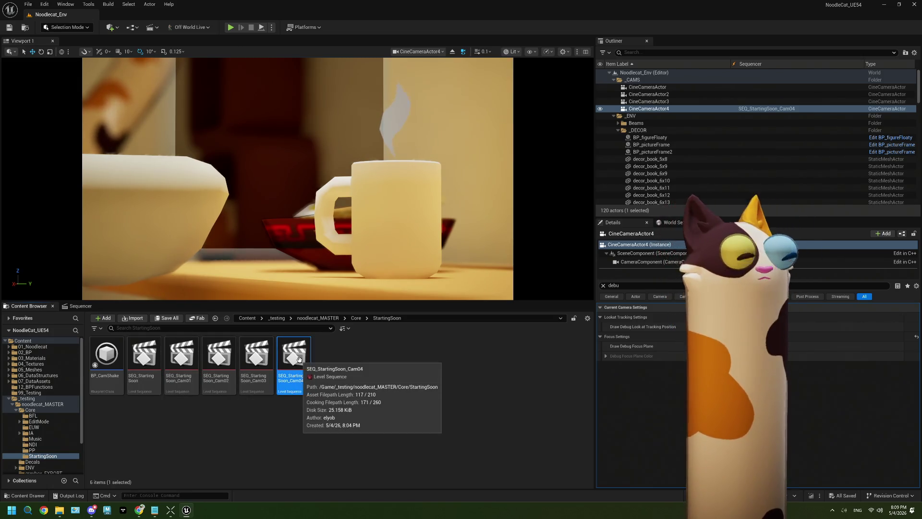
key(ctrl+d)
key(Return)
double_click(334, 360)
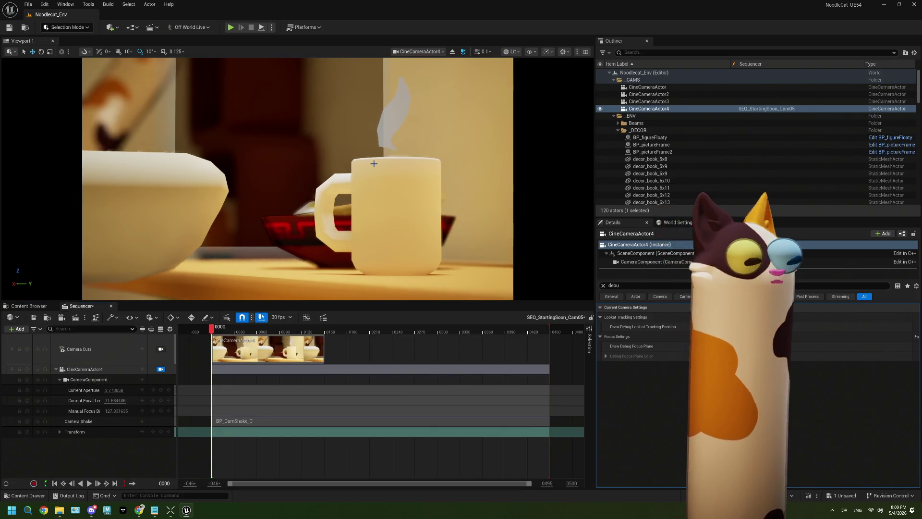
Step: Reframe the camera toward the shelf and lower the focal length to about 25.1
mouse_move(350, 164)
mouse_down()
mouse_move(307, 149)
mouse_move(229, 188)
mouse_move(320, 197)
mouse_move(502, 169)
mouse_move(323, 254)
mouse_up()
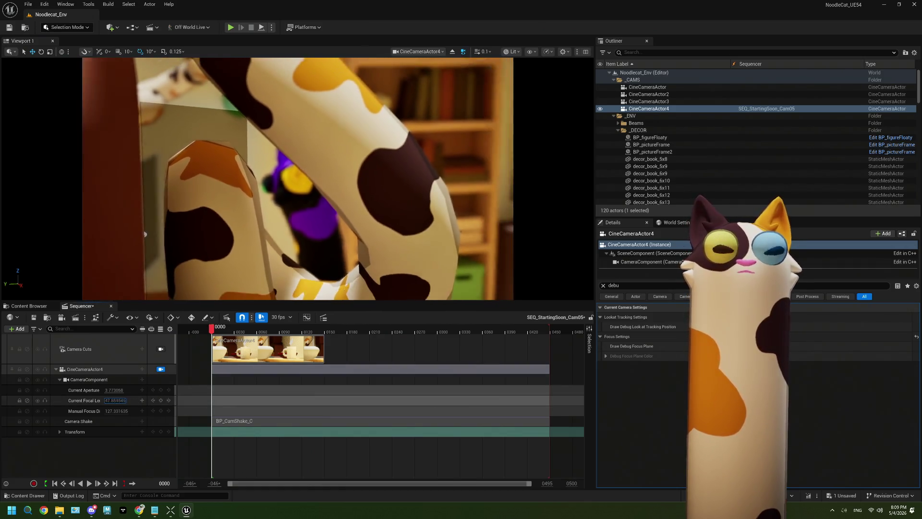
key(Return)
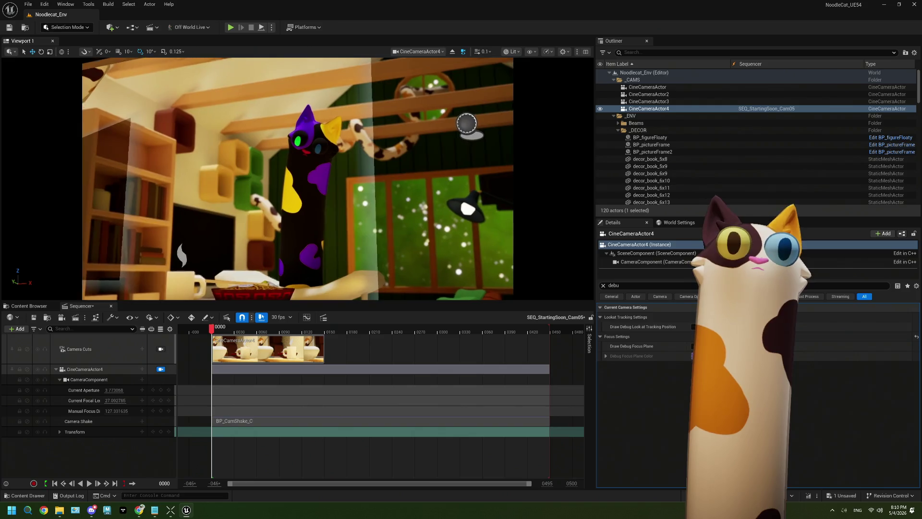
mouse_move(119, 398)
mouse_down()
mouse_move(90, 399)
mouse_move(112, 398)
mouse_up()
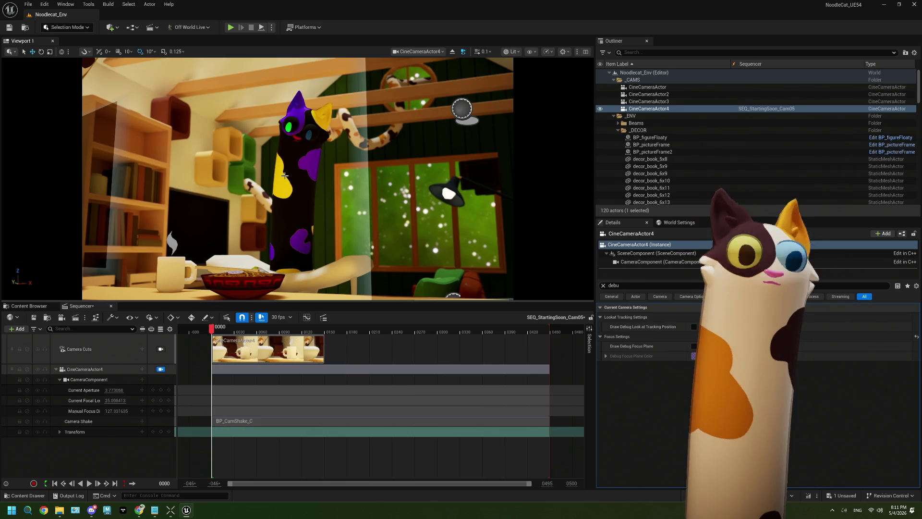
Step: Play the camera sequence, stop at frame 0078, and move the view toward the bookshelf
click(89, 484)
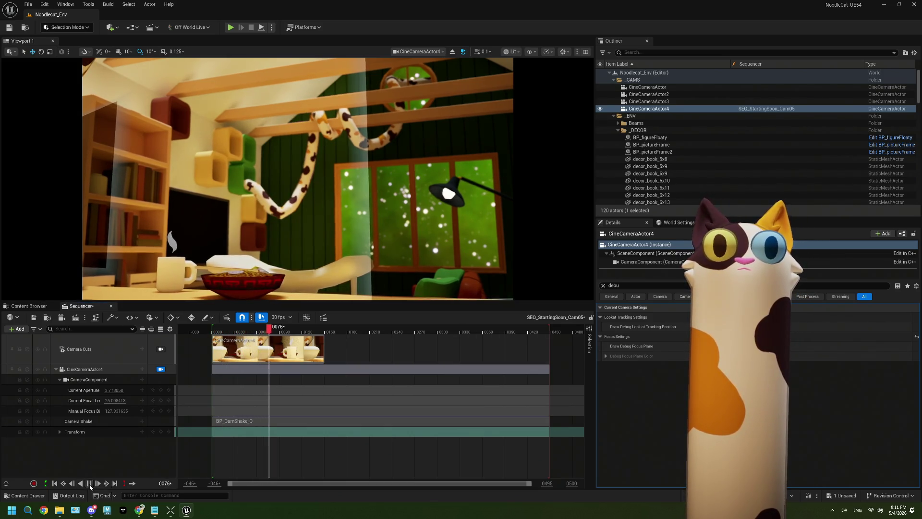
click(90, 484)
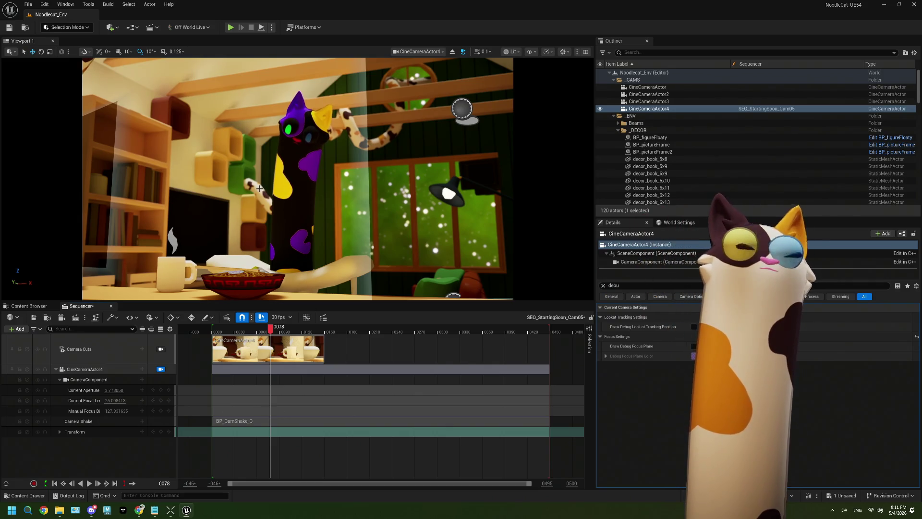
drag(260, 188, 236, 174)
mouse_move(290, 186)
mouse_down()
mouse_move(269, 180)
mouse_move(290, 185)
mouse_move(287, 168)
mouse_move(260, 169)
mouse_move(254, 154)
mouse_move(236, 163)
mouse_move(264, 159)
mouse_move(260, 144)
mouse_move(267, 165)
mouse_up()
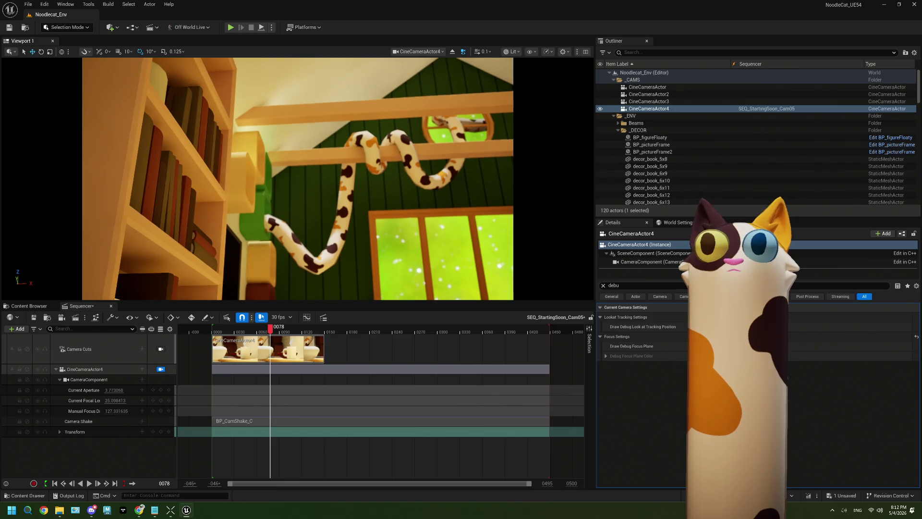
Step: Lower the aperture to about 0.87 and push the manual focus distance out, checking the debug plane
click(698, 346)
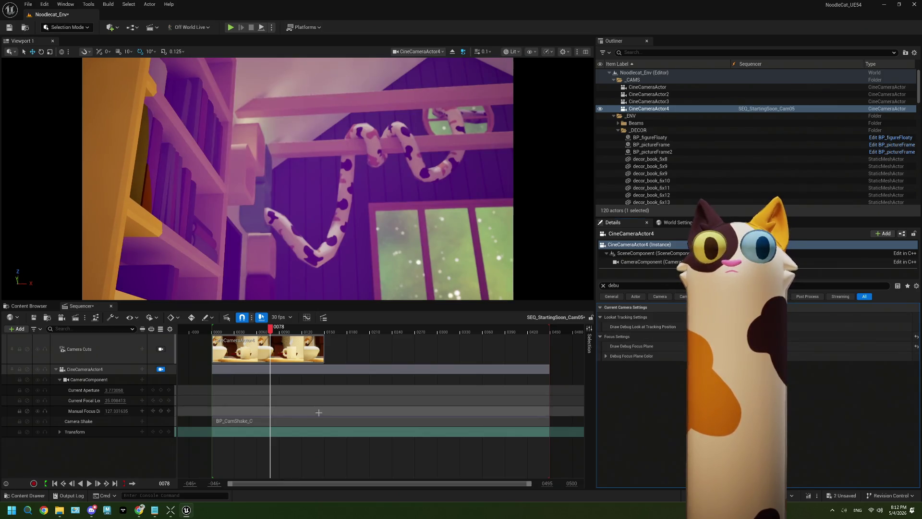
drag(114, 395, 107, 395)
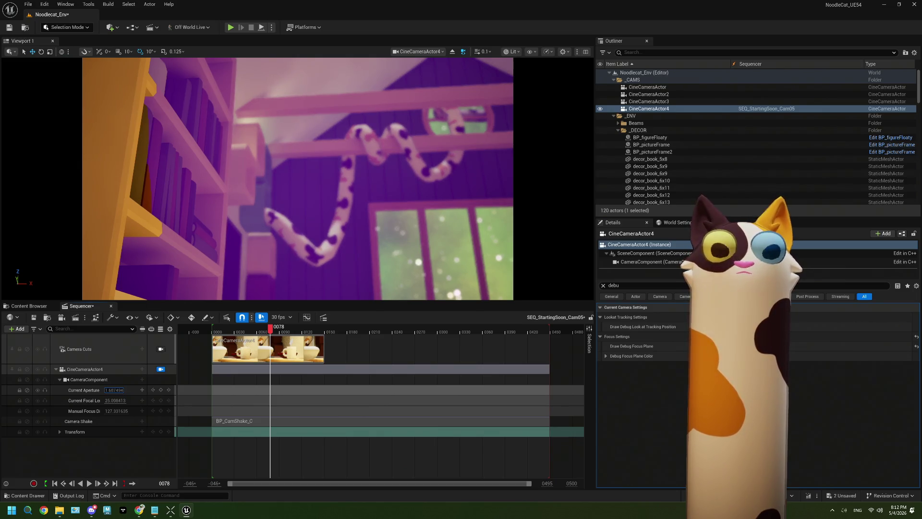
click(116, 411)
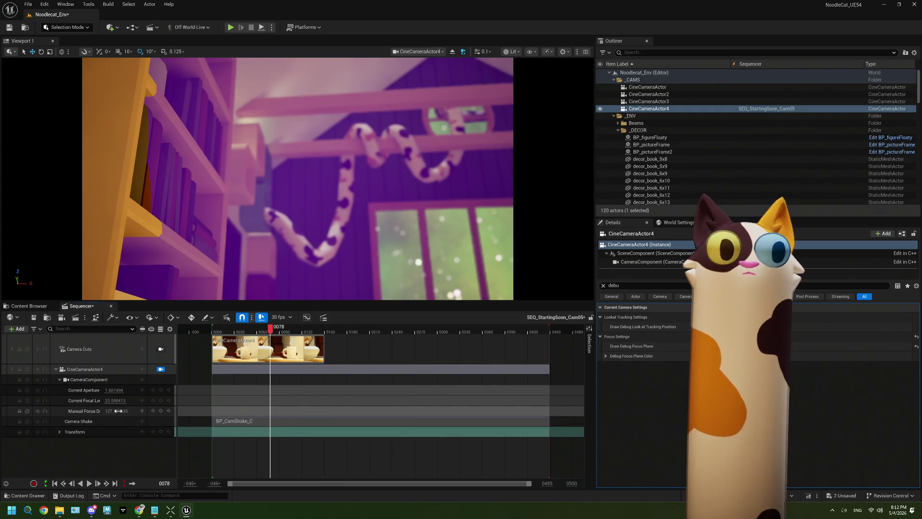
drag(117, 411, 133, 410)
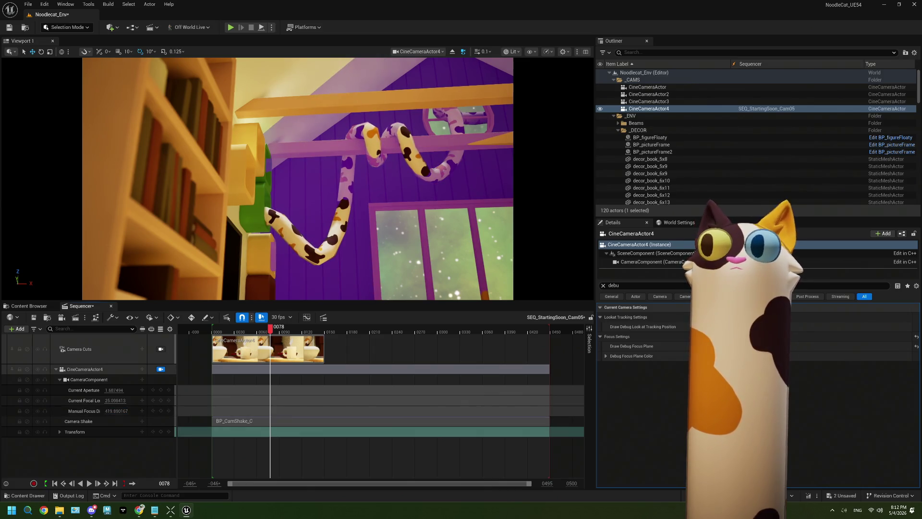
click(699, 346)
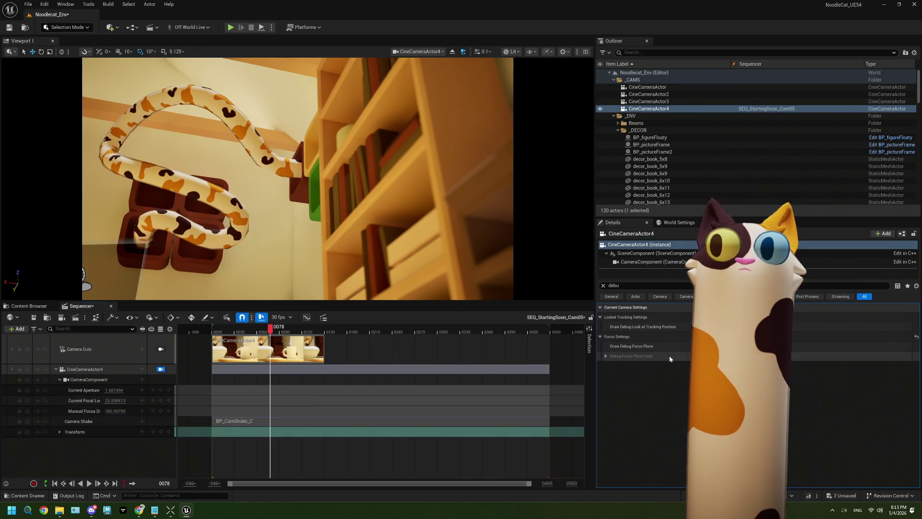
Step: Set the manual focus distance to 289.62, fine-tune it to about 310, and hide the debug plane
click(697, 346)
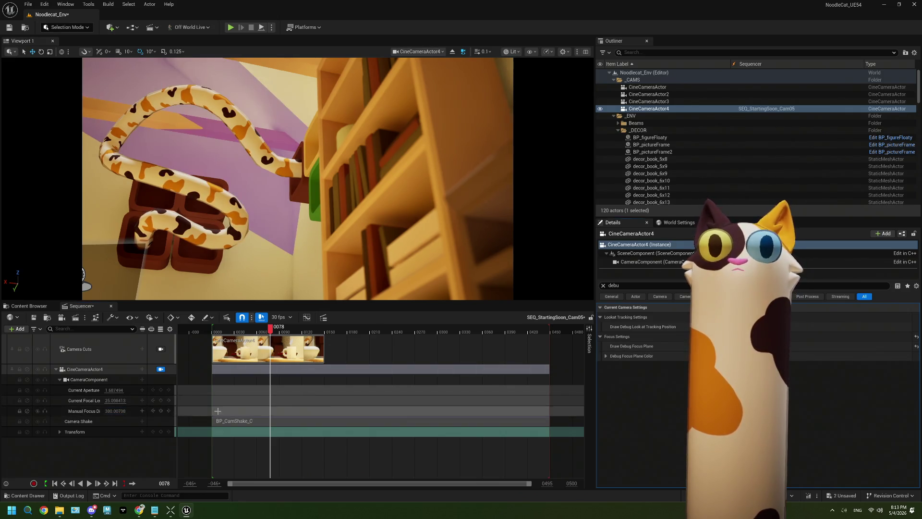
click(116, 412)
text(289.62)
key(Return)
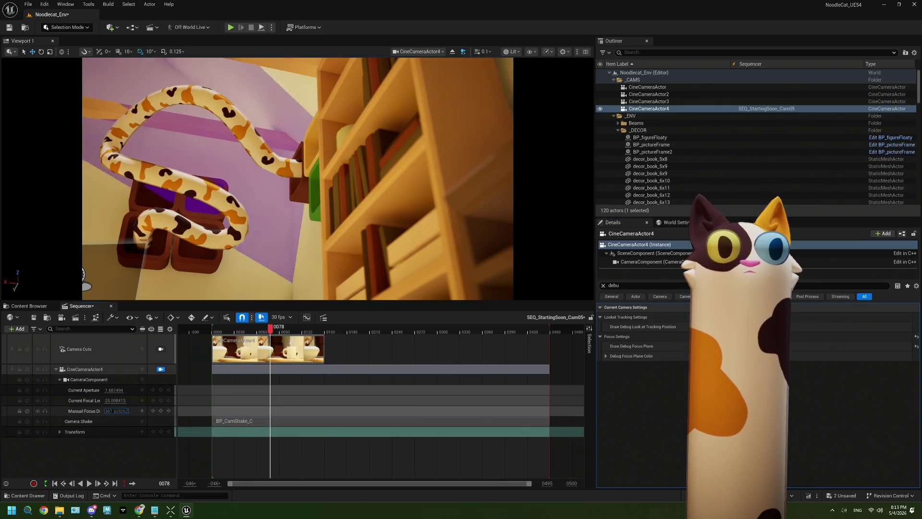
drag(116, 411, 120, 397)
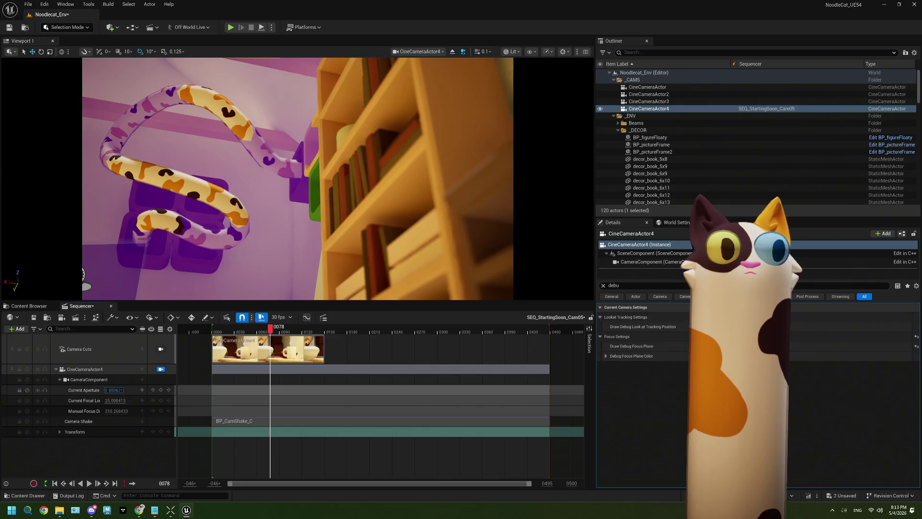
key(Tab)
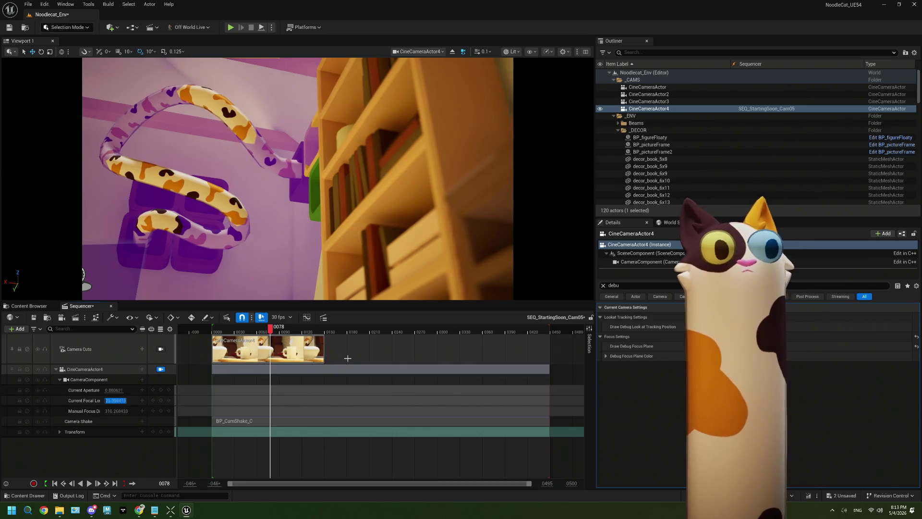
click(692, 346)
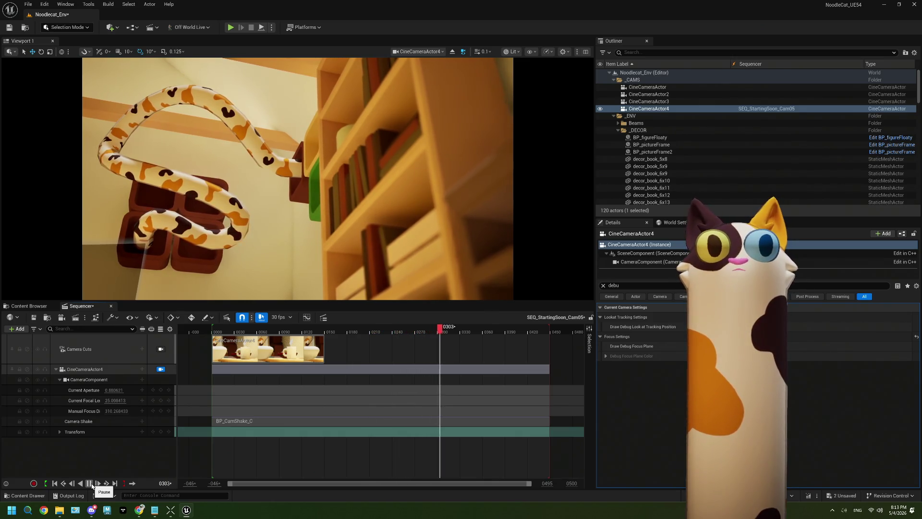
Step: Pause the sequence at frame 0337 and aim the view at the sofa, coffee table and pictures
click(91, 485)
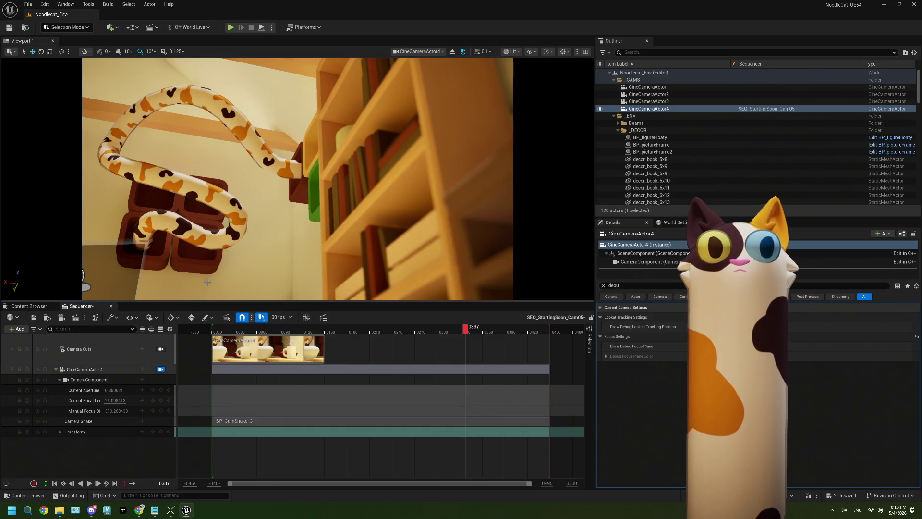
mouse_move(269, 197)
mouse_down()
mouse_move(136, 191)
mouse_move(145, 237)
mouse_move(125, 197)
mouse_move(144, 226)
mouse_move(176, 224)
mouse_up()
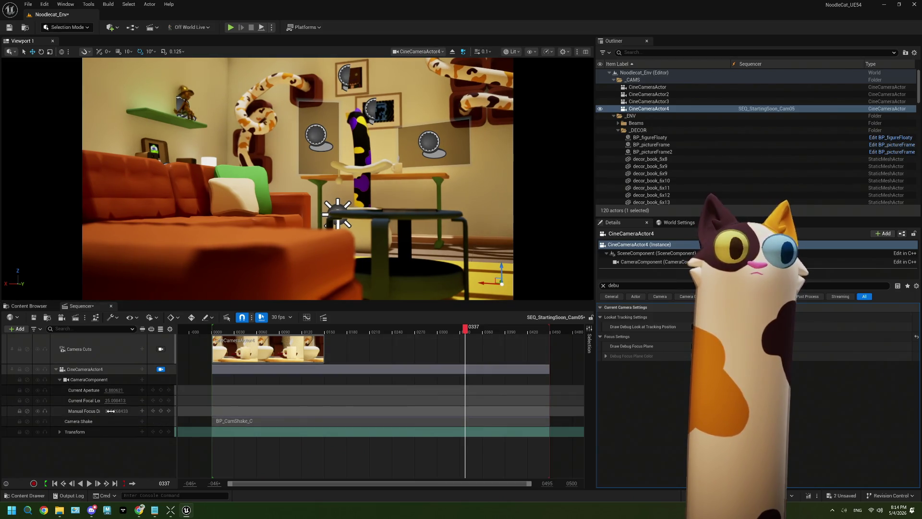
Step: Adjust the manual focus distance to about 459
mouse_move(116, 411)
mouse_down()
mouse_move(96, 411)
mouse_move(135, 411)
mouse_up()
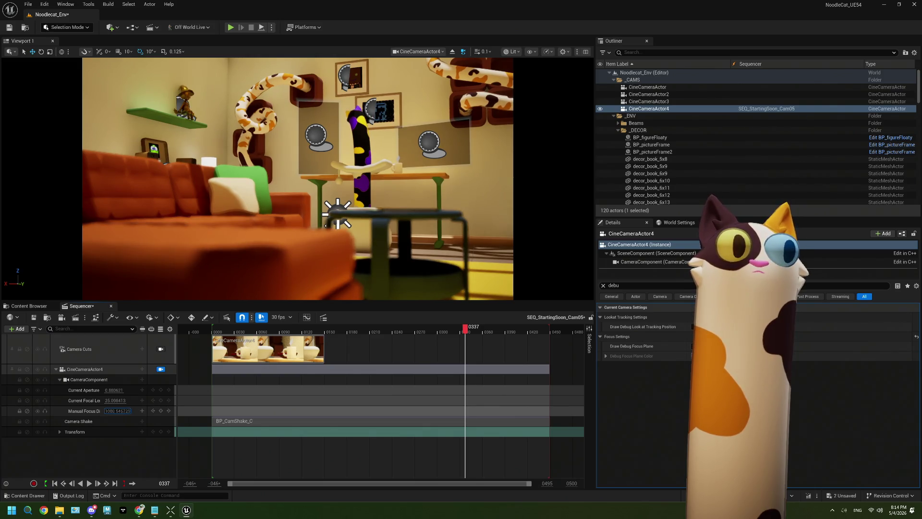
mouse_move(134, 411)
mouse_down()
mouse_move(115, 410)
mouse_move(144, 411)
mouse_up()
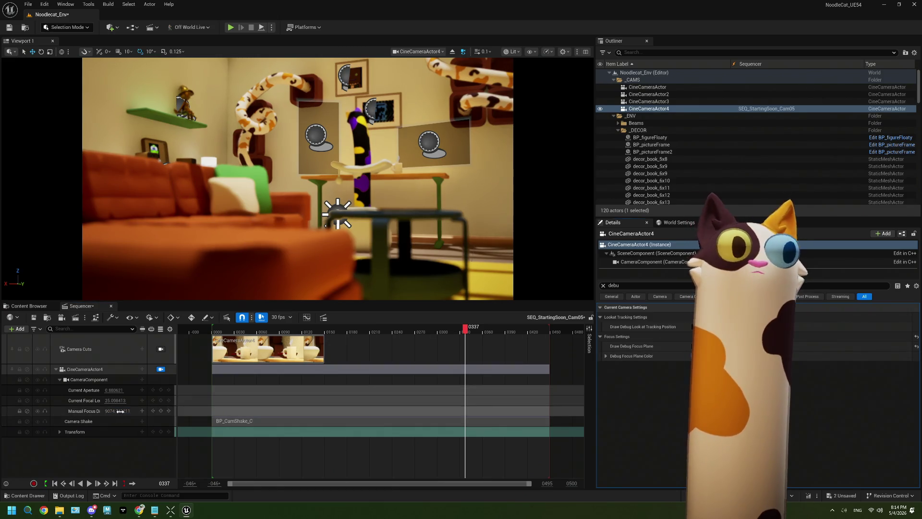
drag(118, 411, 108, 411)
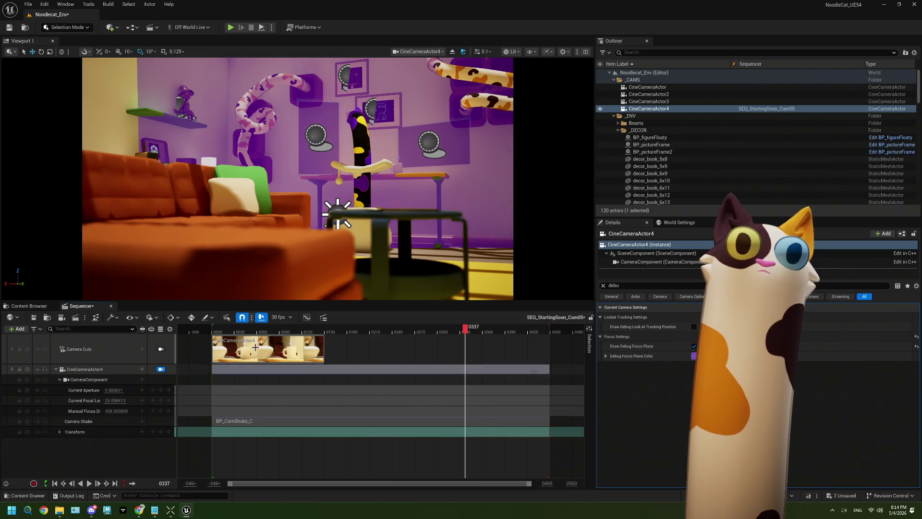
Step: Preview the shot, stopping playback at frame 0165, and save the level
click(89, 485)
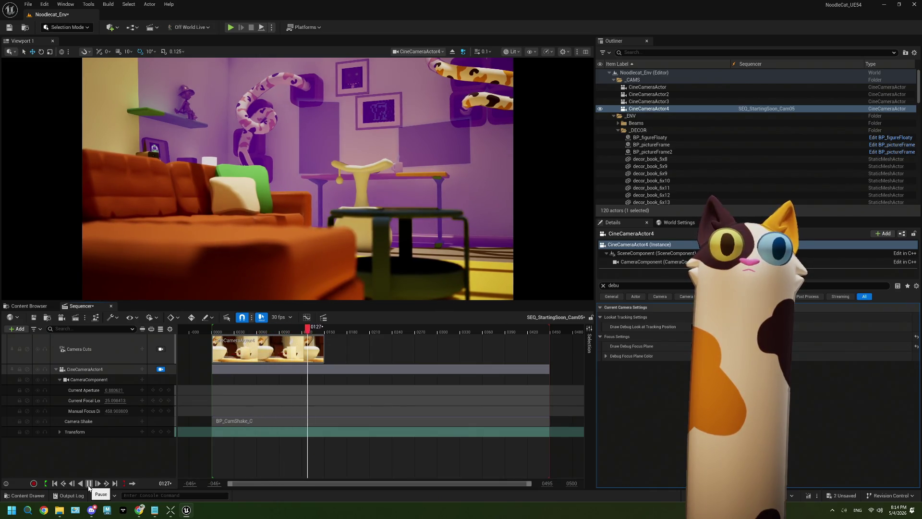
click(89, 483)
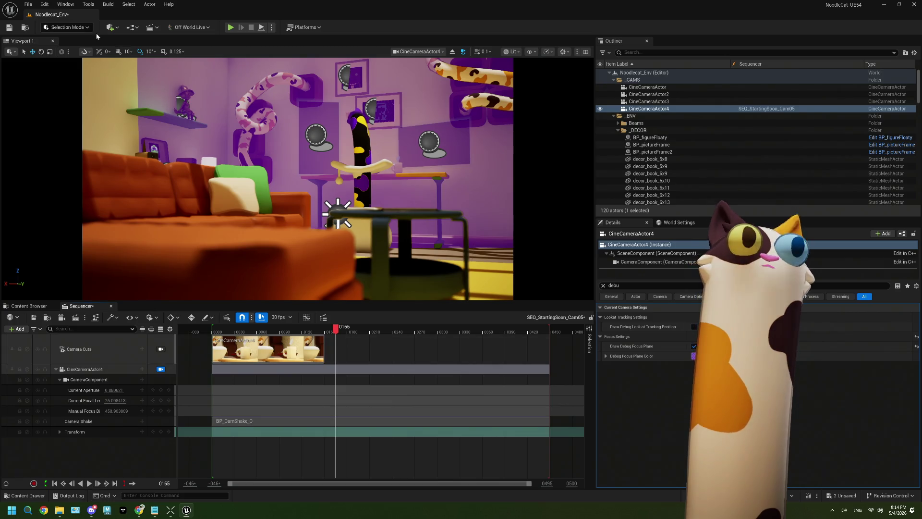
click(9, 28)
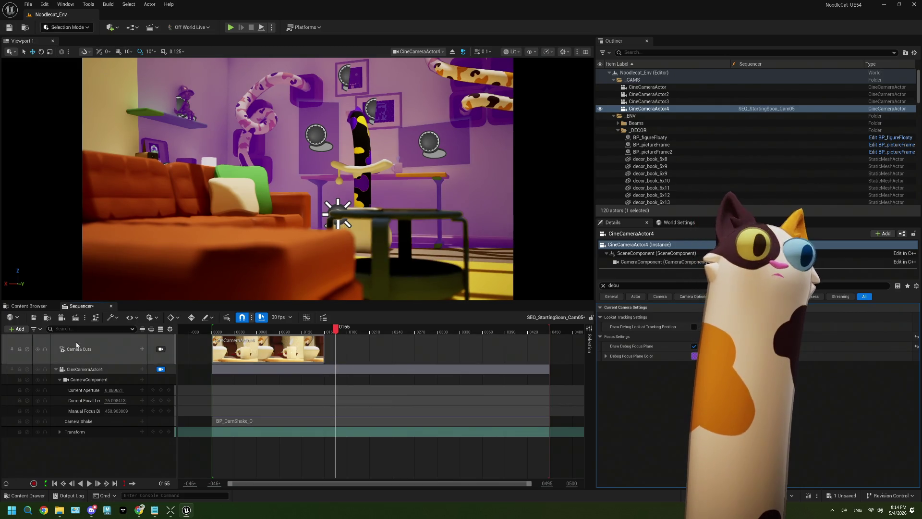
Step: Turn off the debug focus plane, then create and delete an unwanted NewWorld level in StartingSoon
click(29, 307)
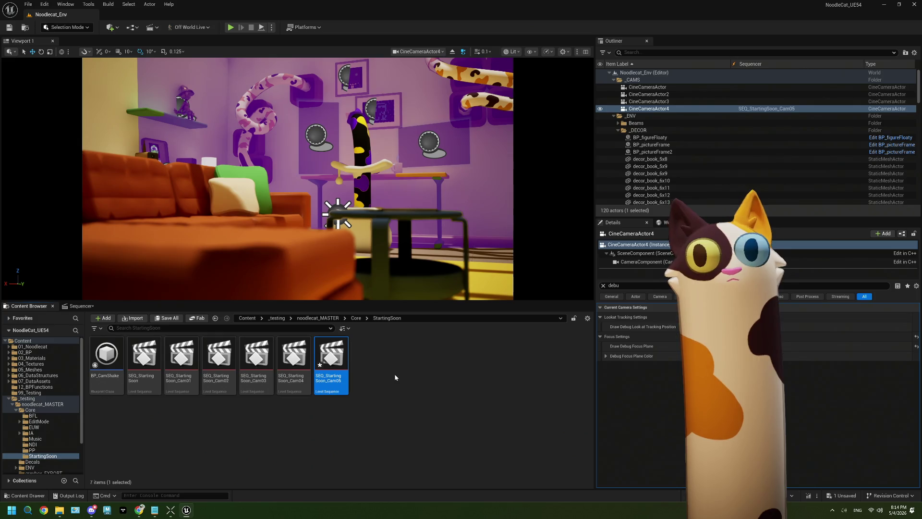
click(721, 346)
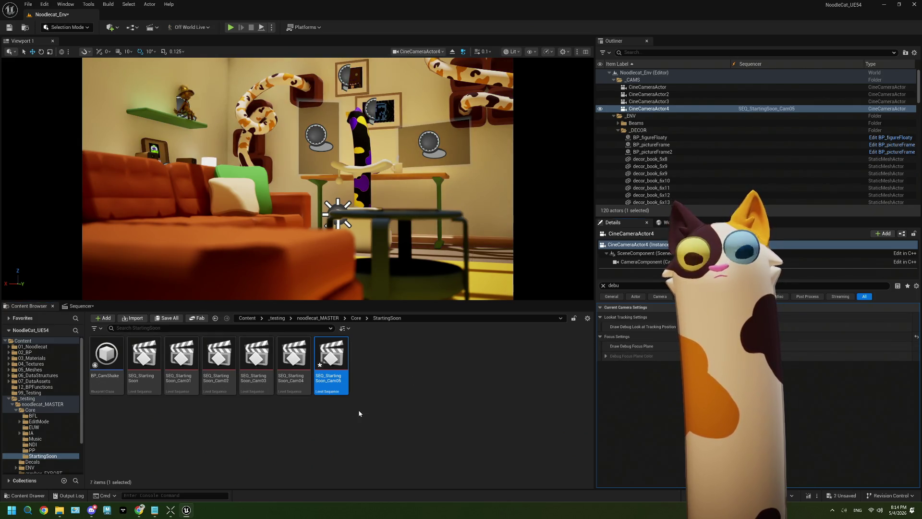
click(376, 408)
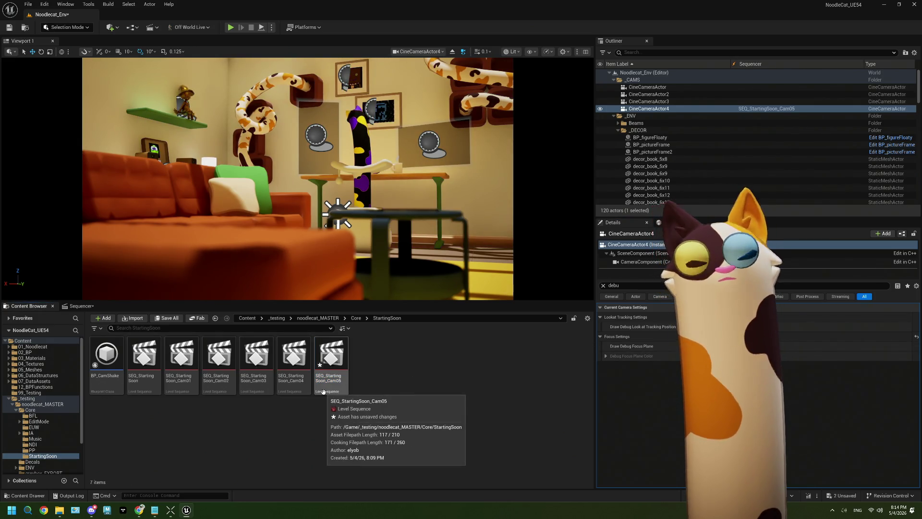
right_click(220, 430)
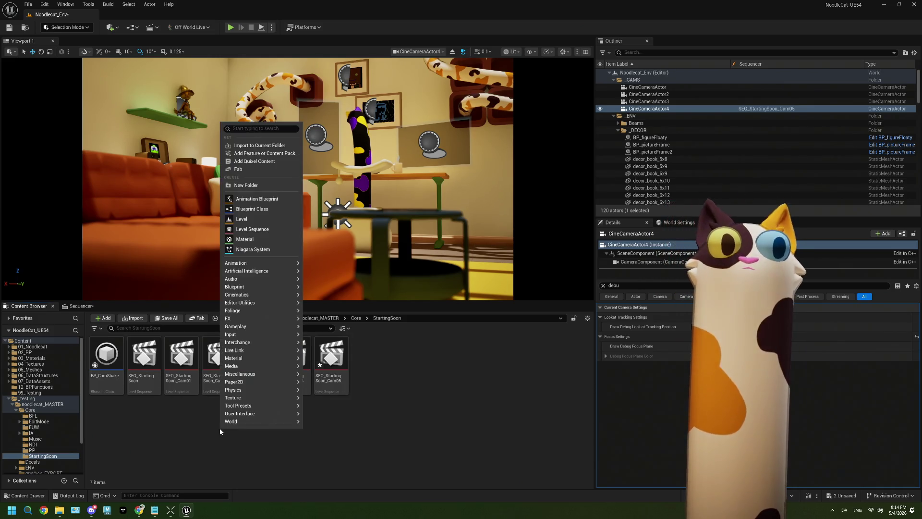
click(242, 219)
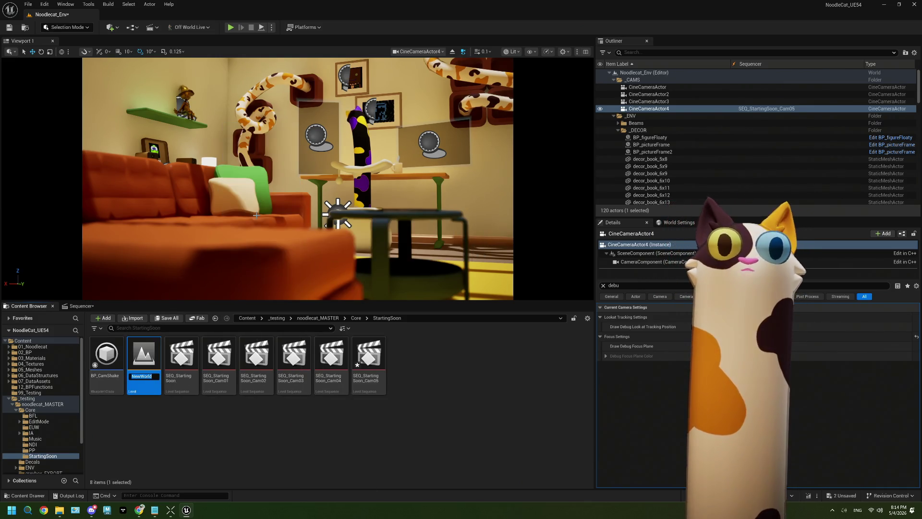
key(Return)
key(Delete)
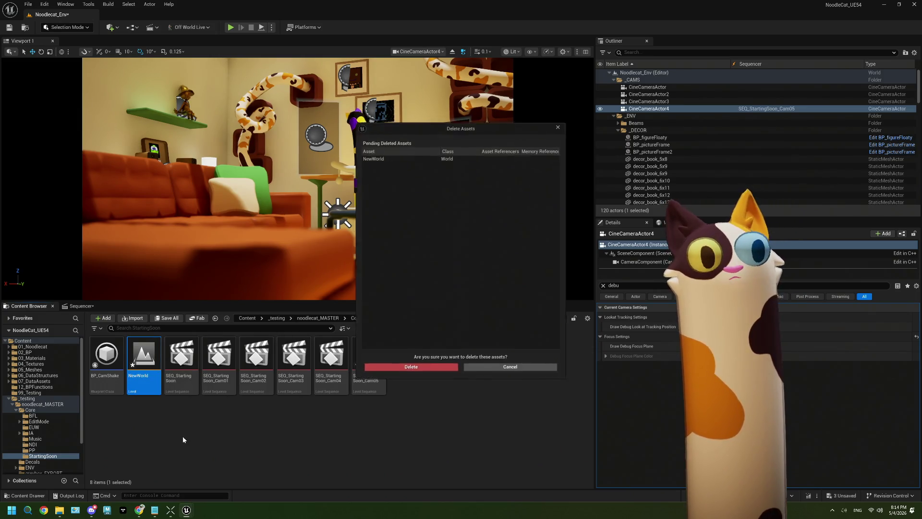
click(406, 371)
Step: Create an Actor Blueprint named BP_StartingSoonManager in the StartingSoon folder
right_click(208, 429)
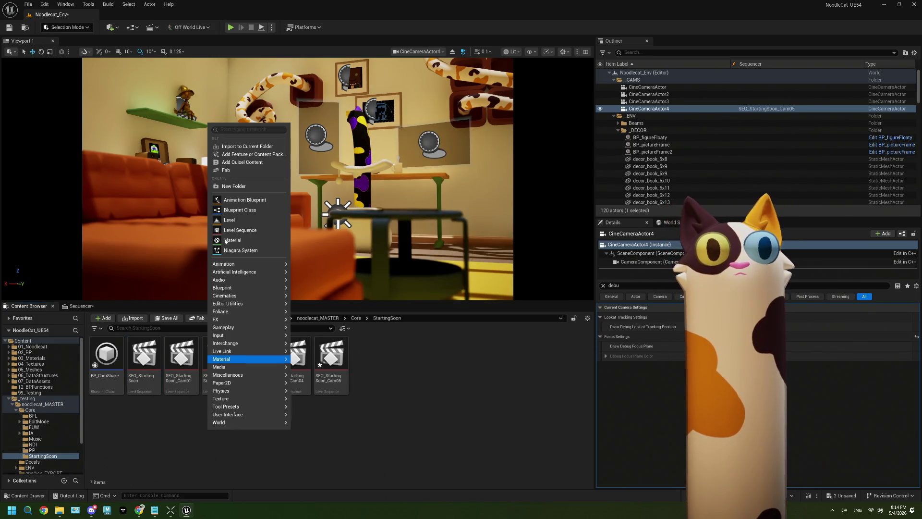
click(224, 211)
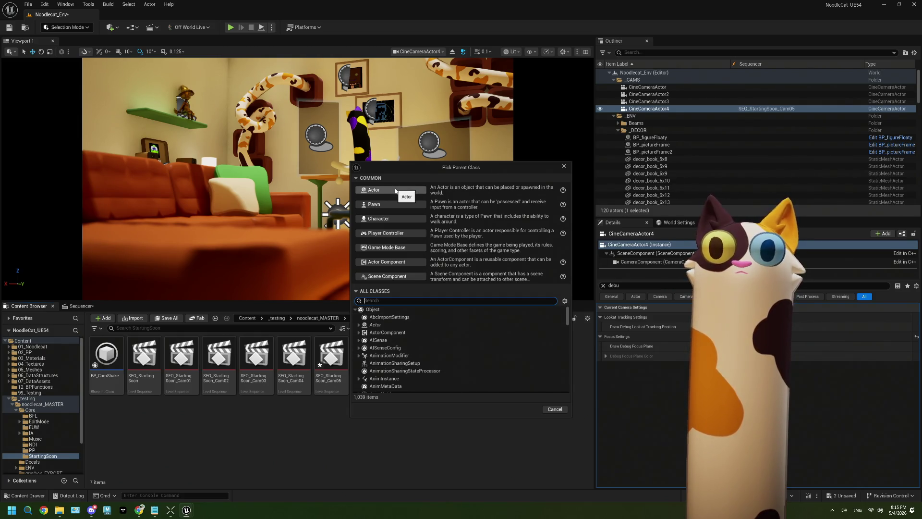
click(395, 190)
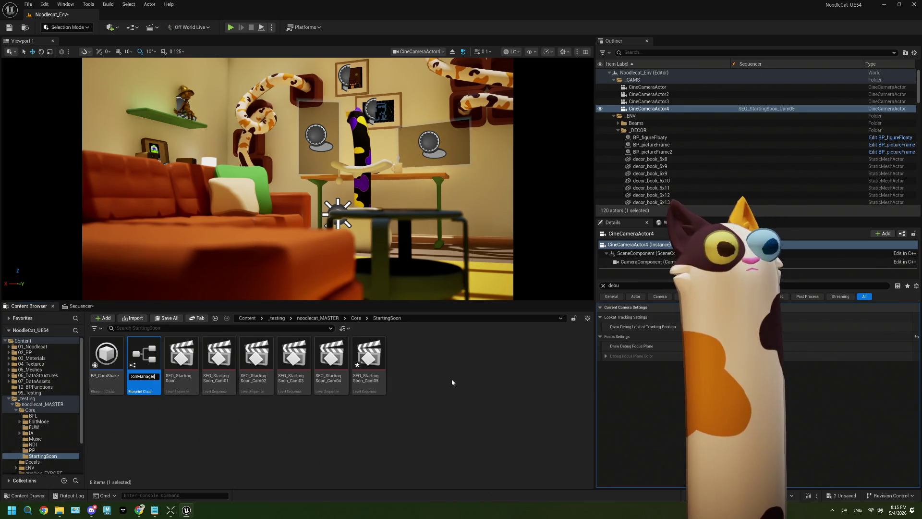
key(Return)
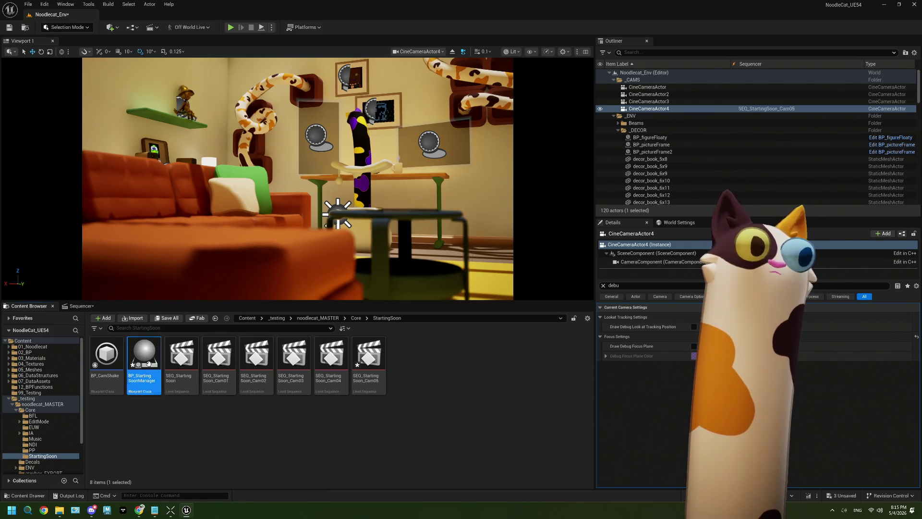
Step: Open BP_StartingSoonManager full screen on its event graph and select the overlap and tick nodes
double_click(149, 363)
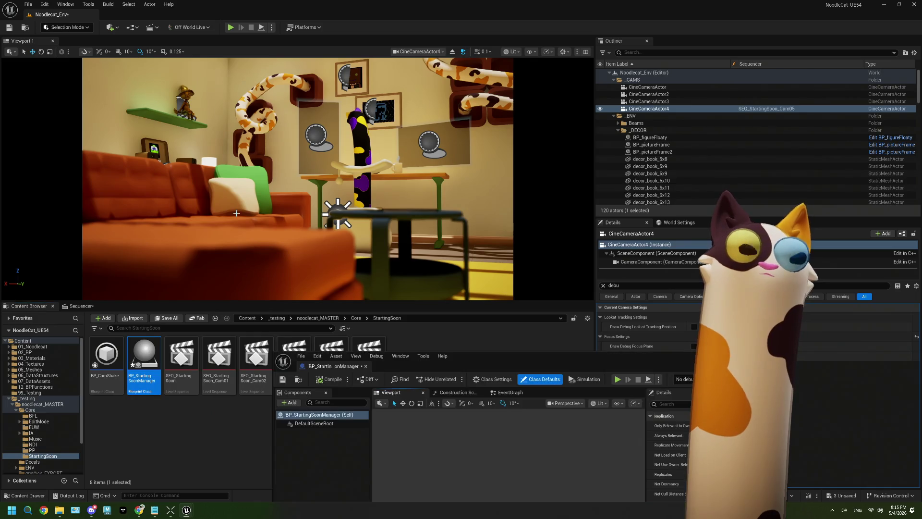
double_click(532, 359)
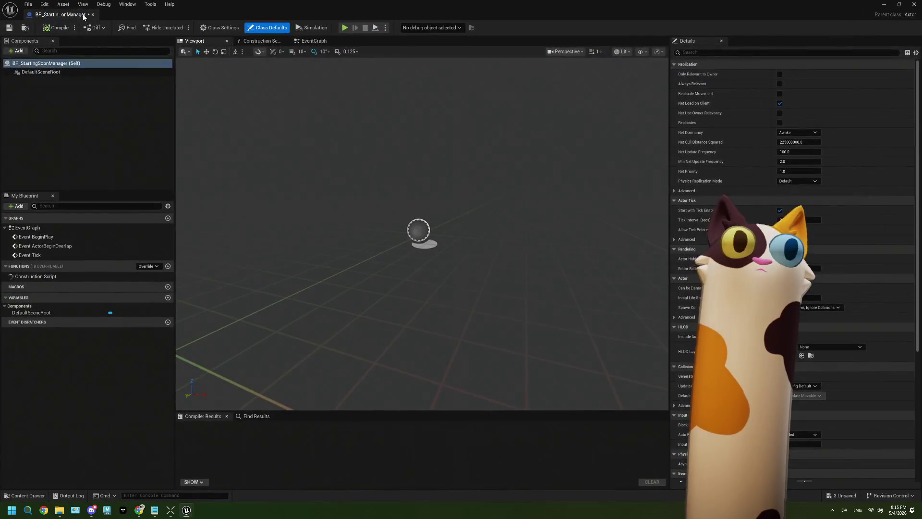
click(314, 41)
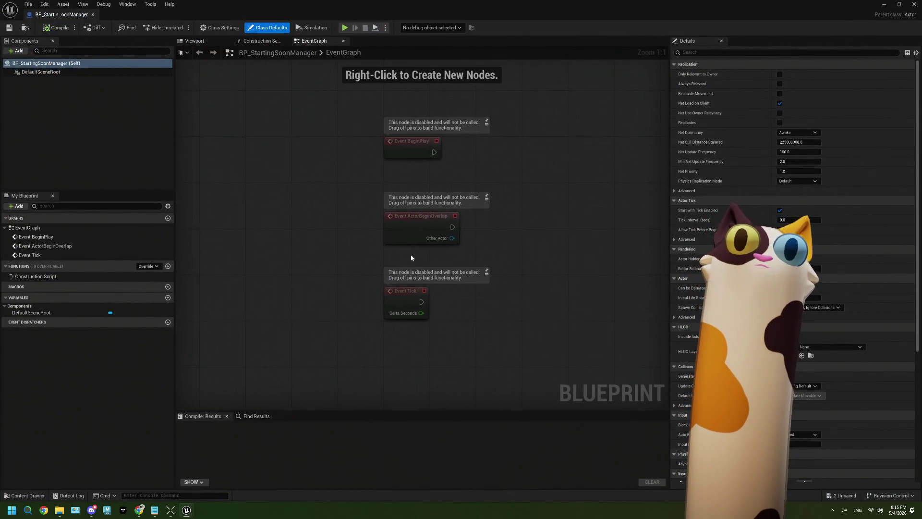
drag(362, 305, 337, 226)
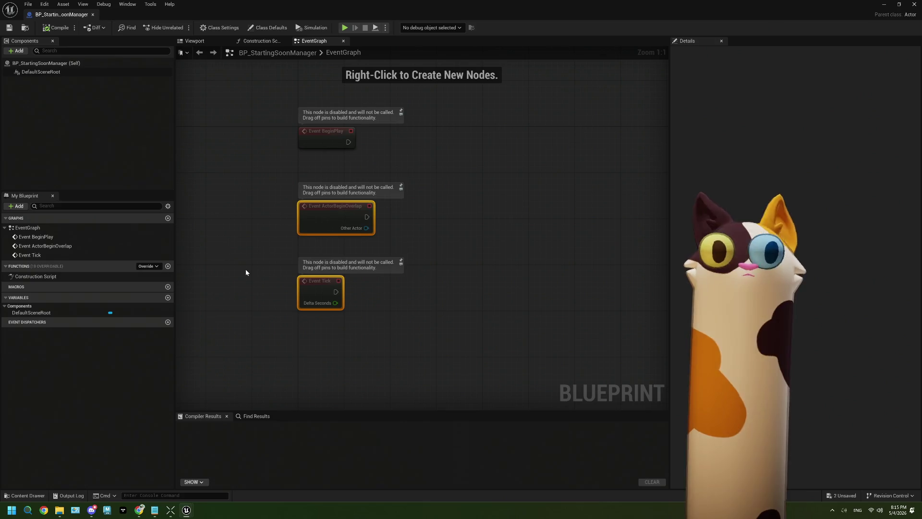
Step: Add a CamSeqArray variable of type Level Sequence reference and compile
click(168, 297)
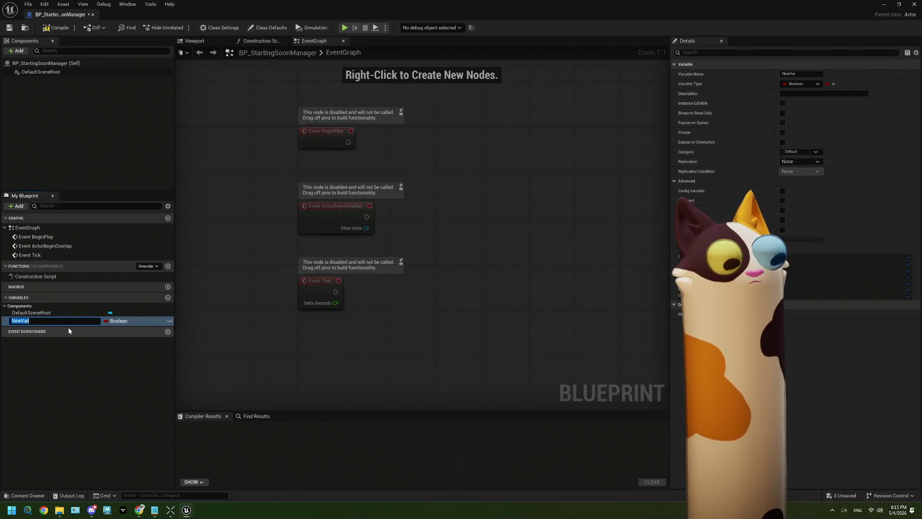
text(CamSeqArray)
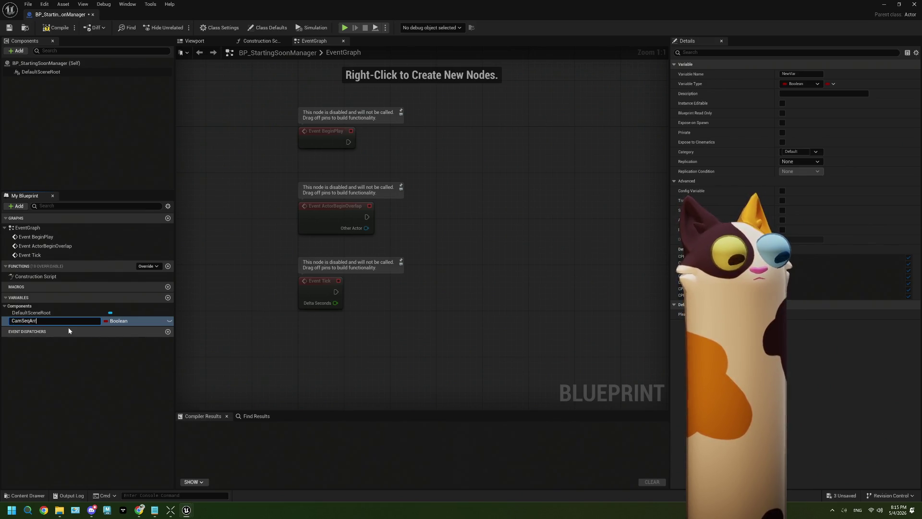
click(115, 322)
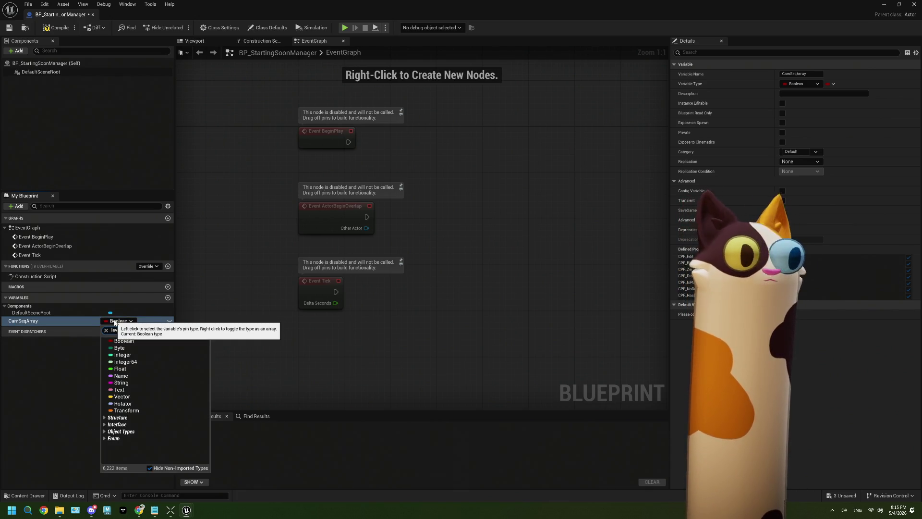
text(elseq)
mouse_move(143, 365)
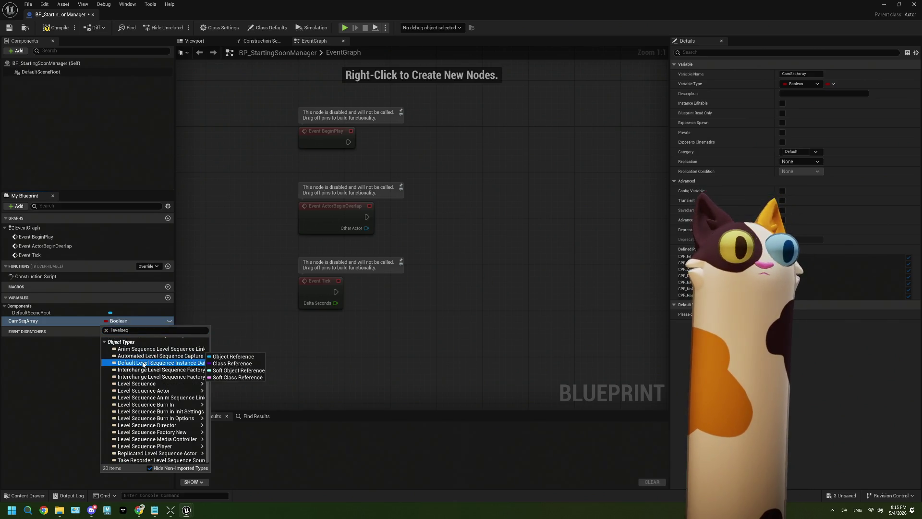
click(134, 331)
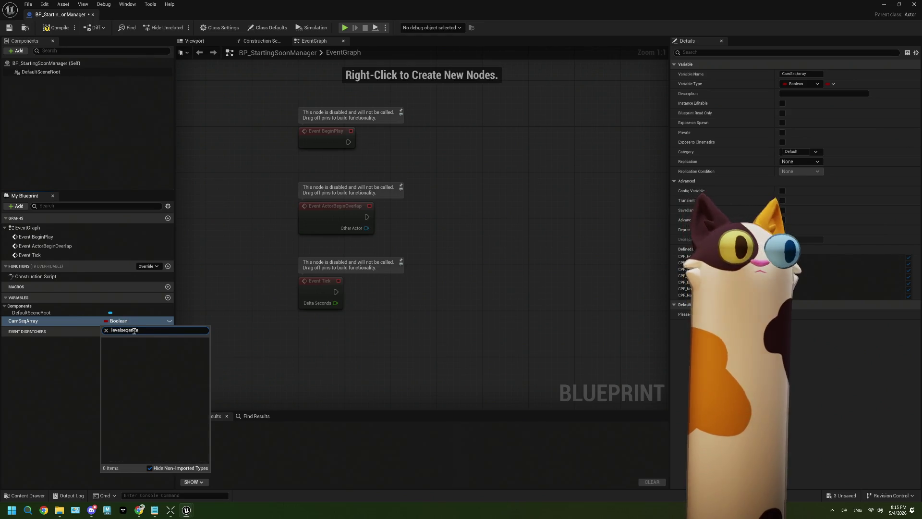
key(BackSpace)
text(uence)
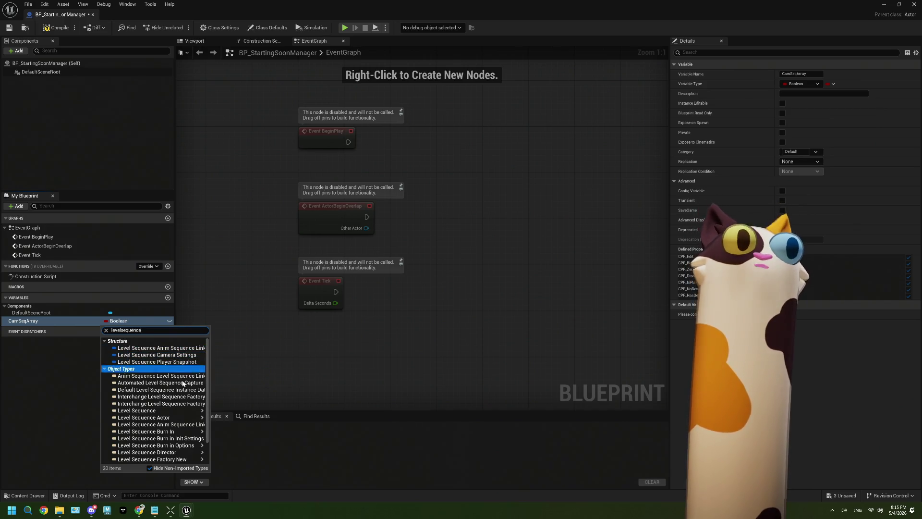
scroll(186, 403, down, 1)
mouse_move(186, 402)
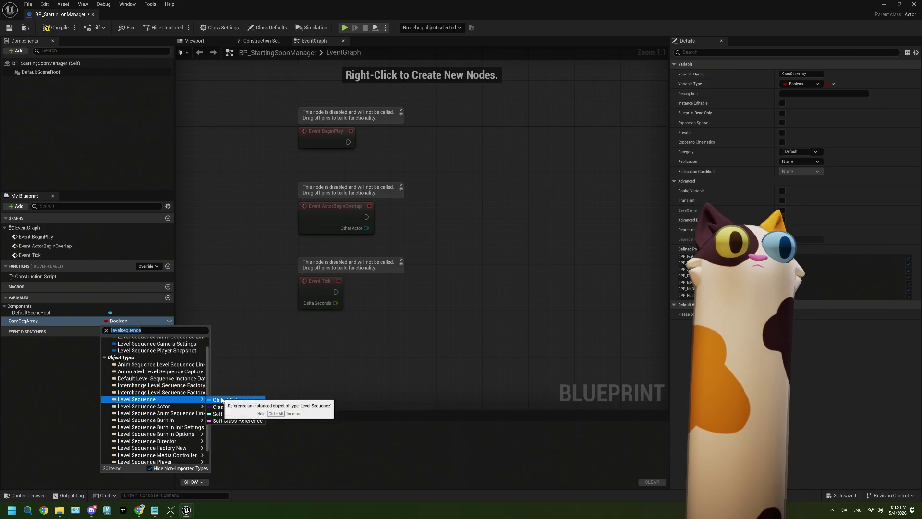
click(233, 365)
click(56, 27)
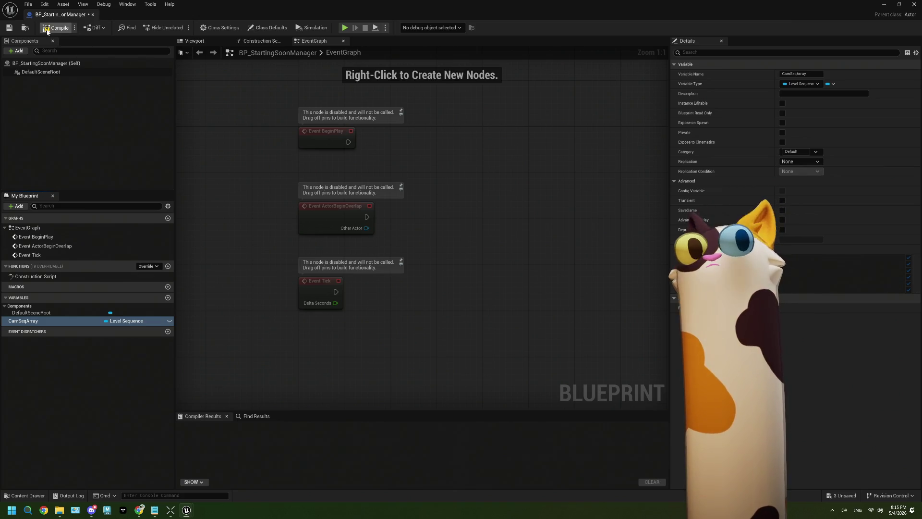
Step: Set CamSeqArray's default to SEQ_StartingSoon_Cam01, convert it to an array, and recompile
click(833, 307)
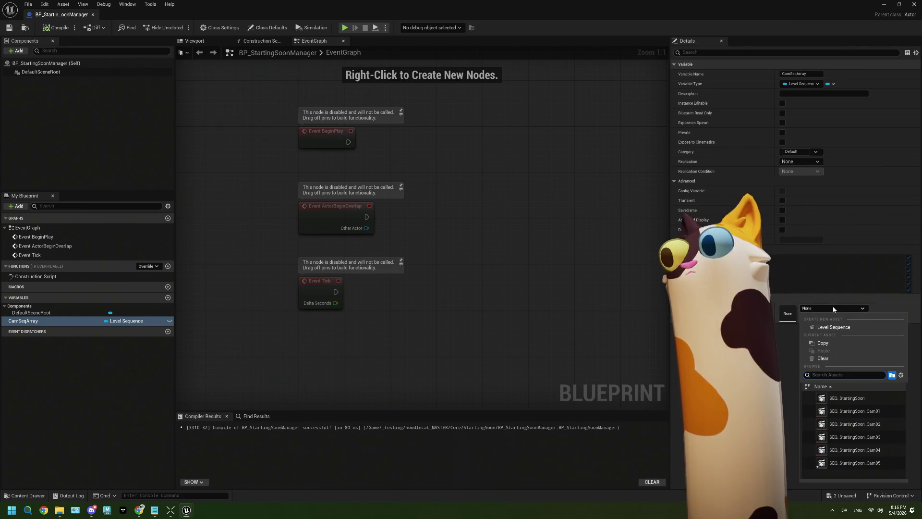
click(870, 408)
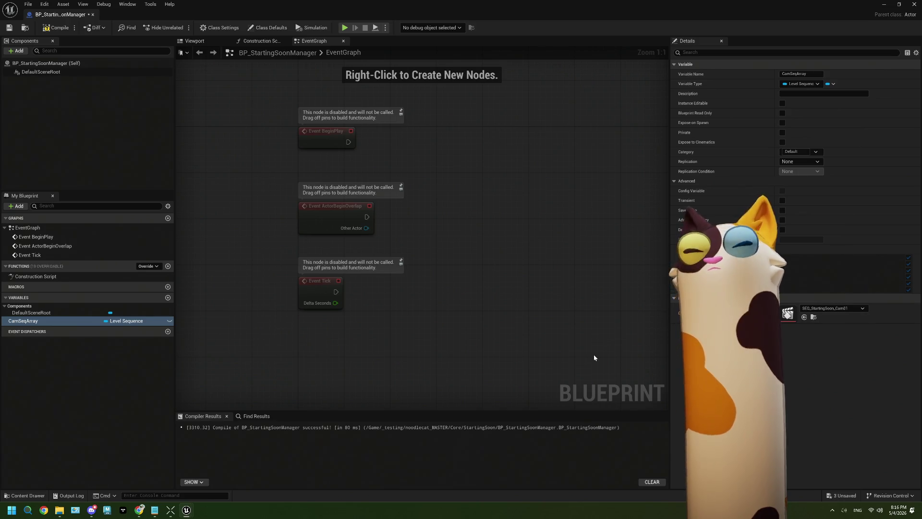
click(106, 321)
click(112, 339)
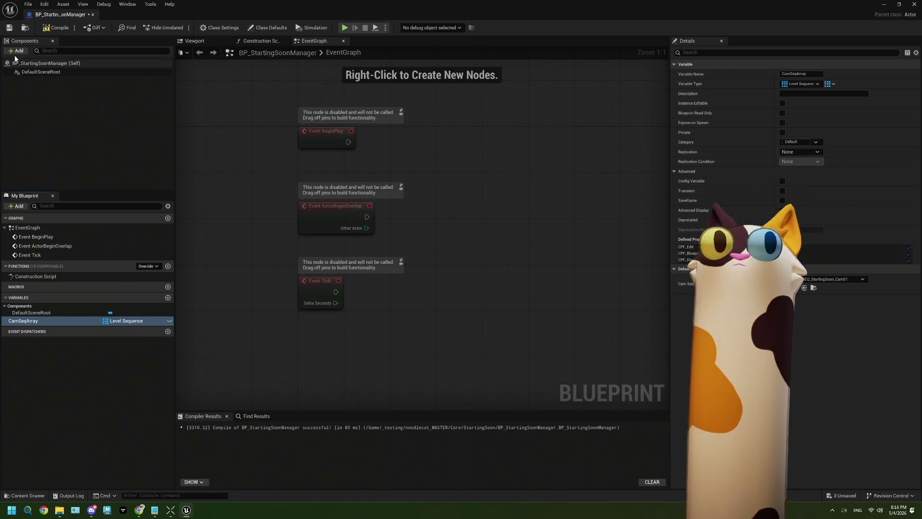
click(56, 27)
Step: Add five elements to CamSeqArray's default value
click(827, 278)
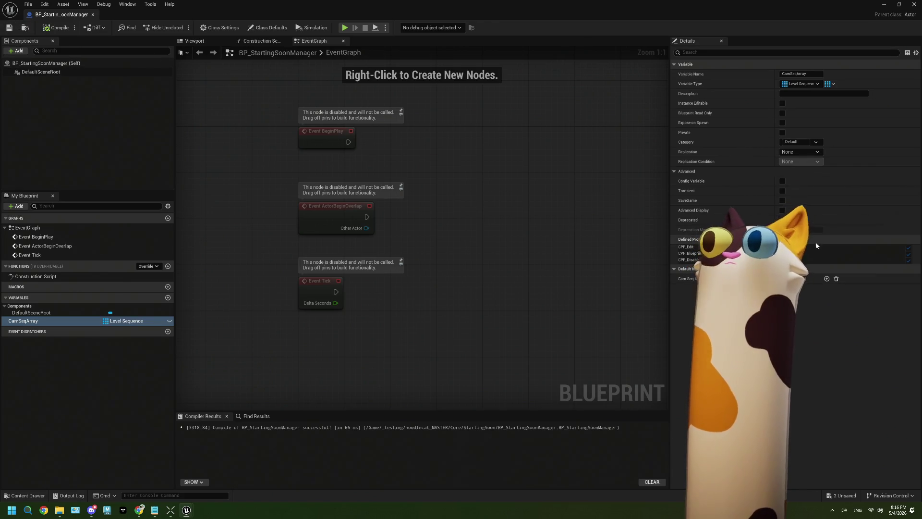
click(827, 278)
click(827, 279)
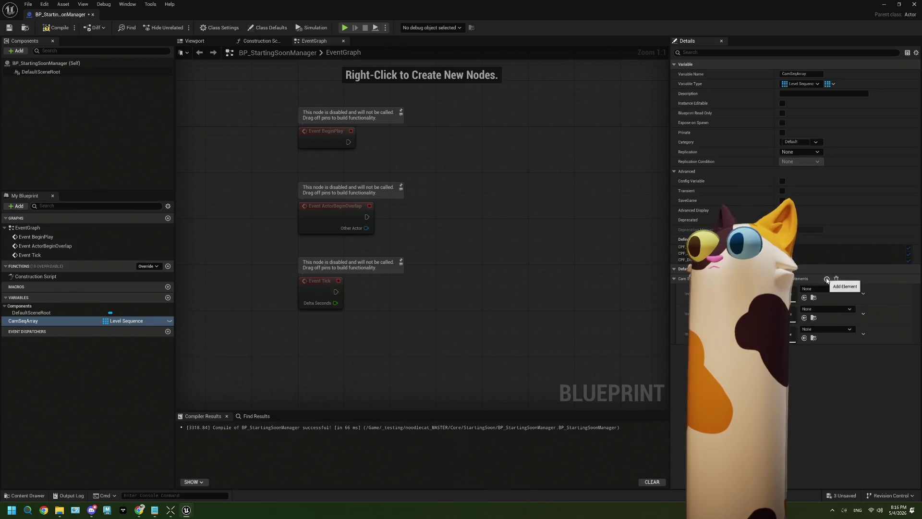
click(827, 278)
click(827, 279)
Step: Assign SEQ_StartingSoon_Cam01 through Cam05 to the five elements, then compile and save
click(827, 289)
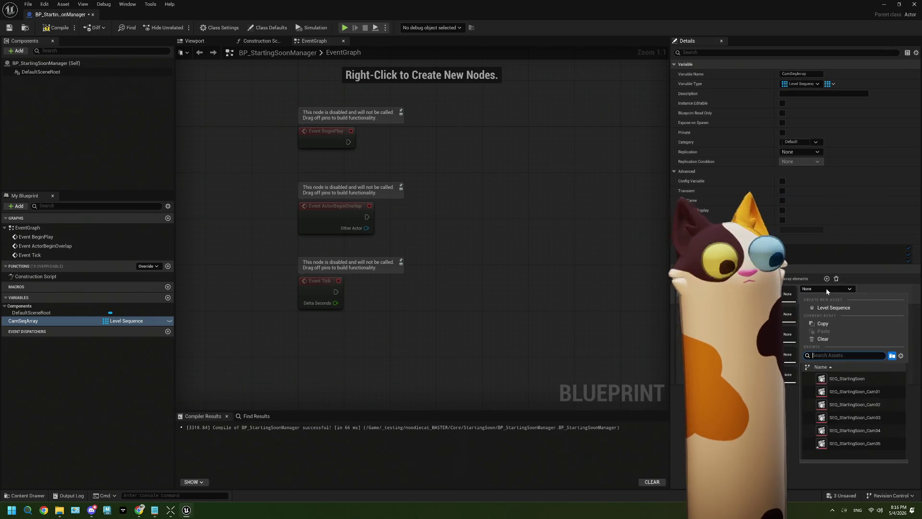
click(856, 390)
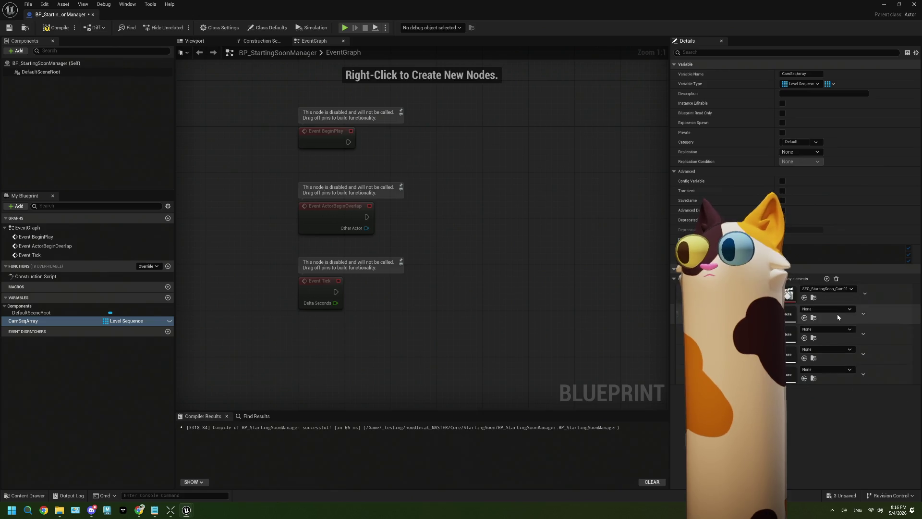
click(822, 311)
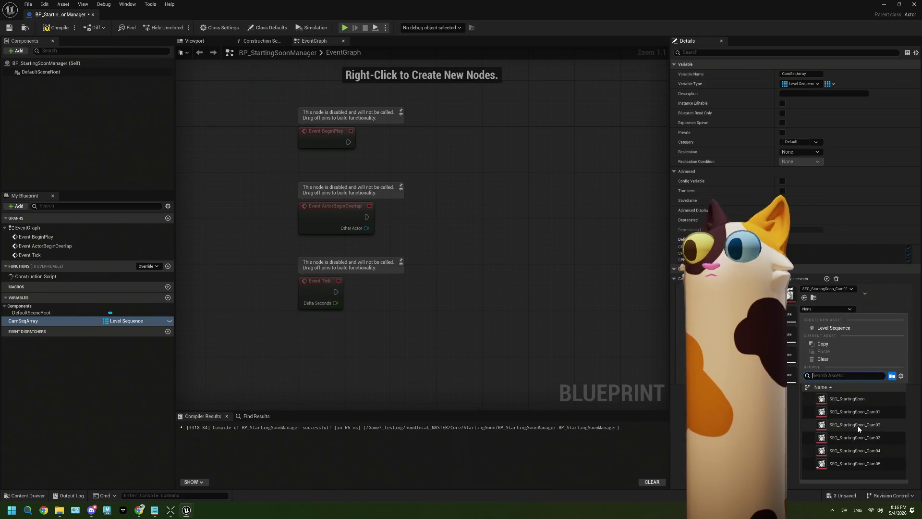
click(856, 430)
click(823, 331)
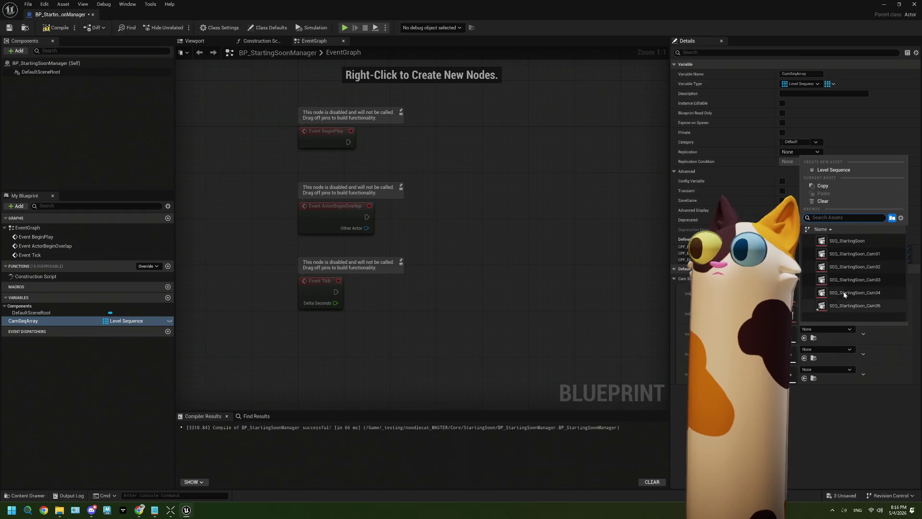
key(Escape)
click(838, 350)
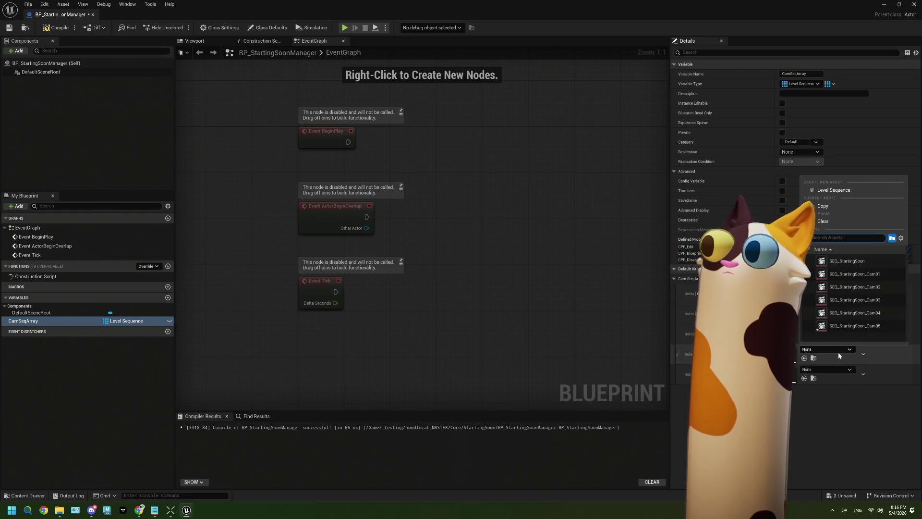
click(856, 300)
click(838, 370)
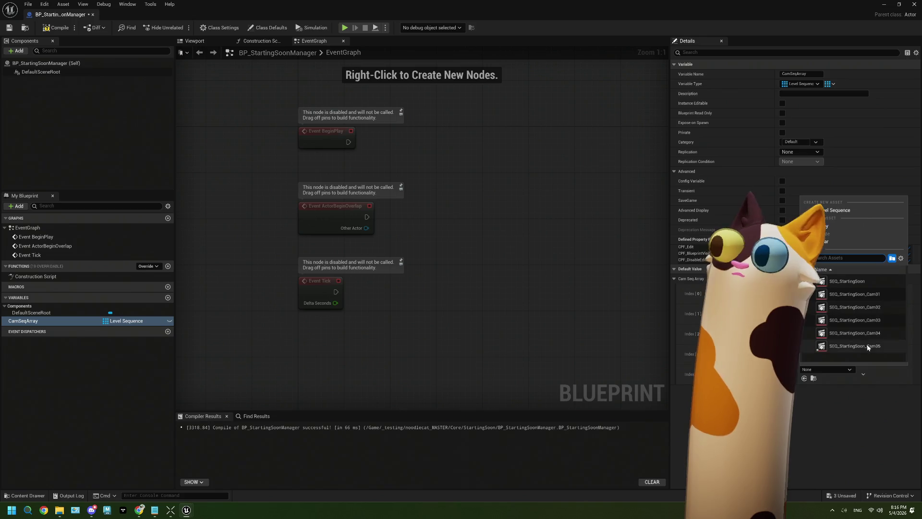
click(854, 345)
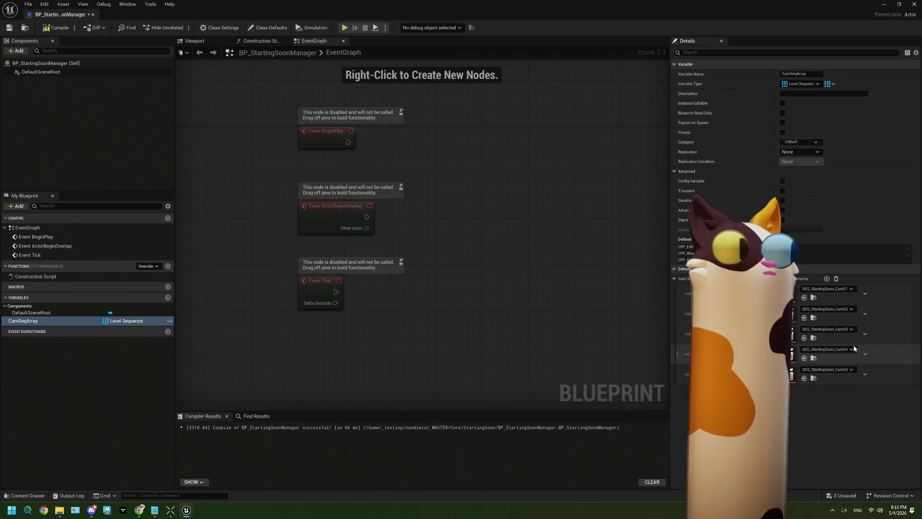
click(57, 28)
click(9, 27)
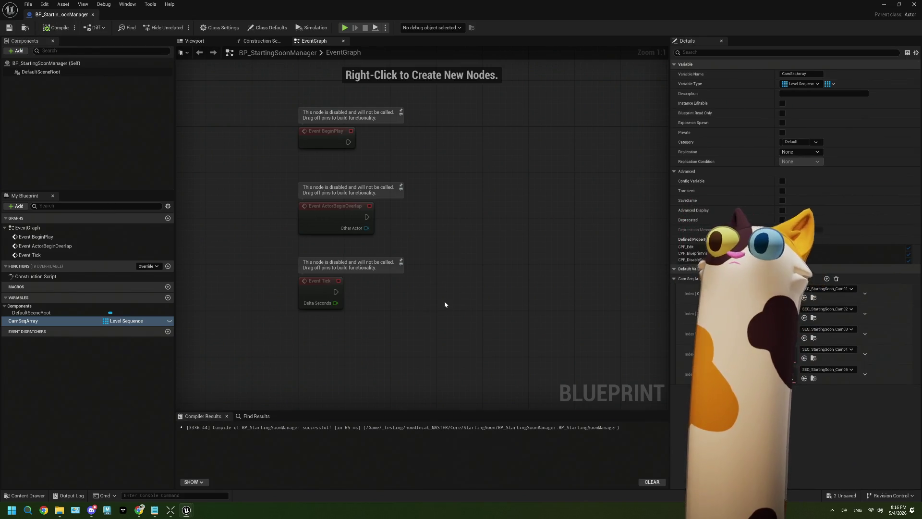
Step: Delete the unused Event ActorBeginOverlap and Event Tick nodes
drag(446, 258, 443, 277)
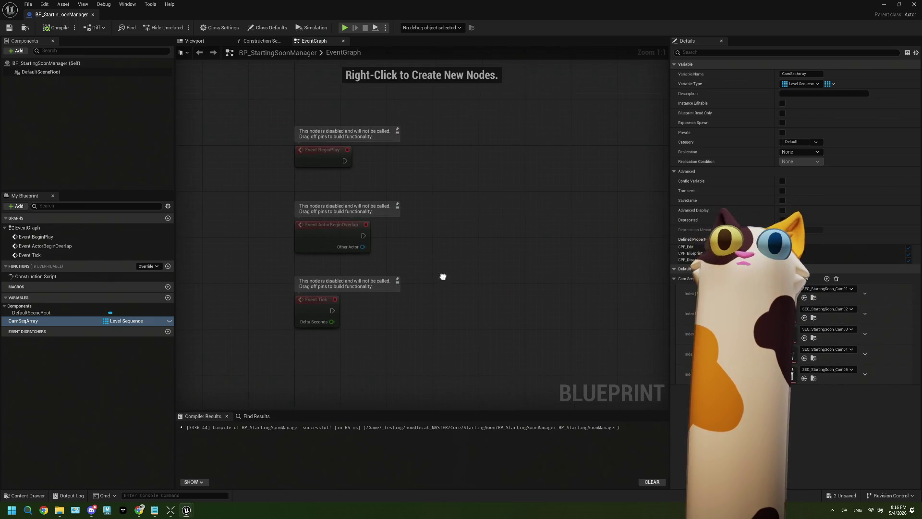
drag(402, 353, 330, 240)
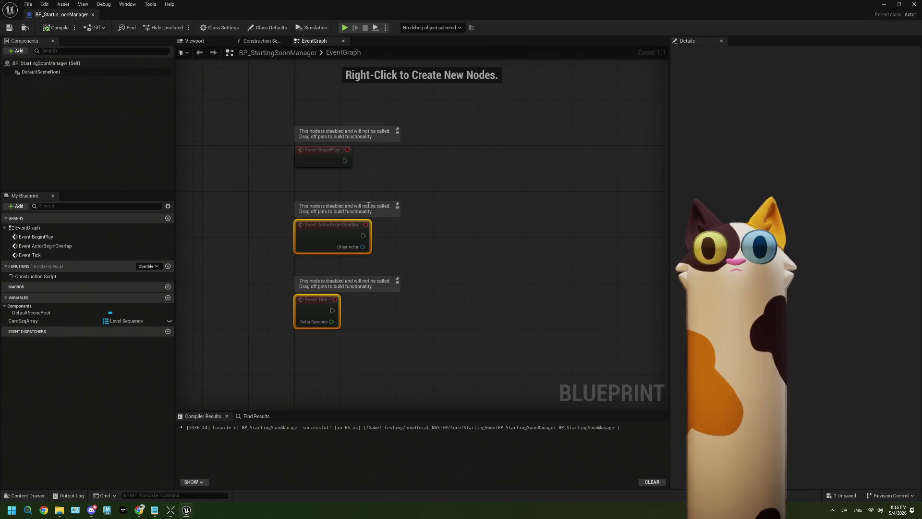
drag(437, 324, 294, 124)
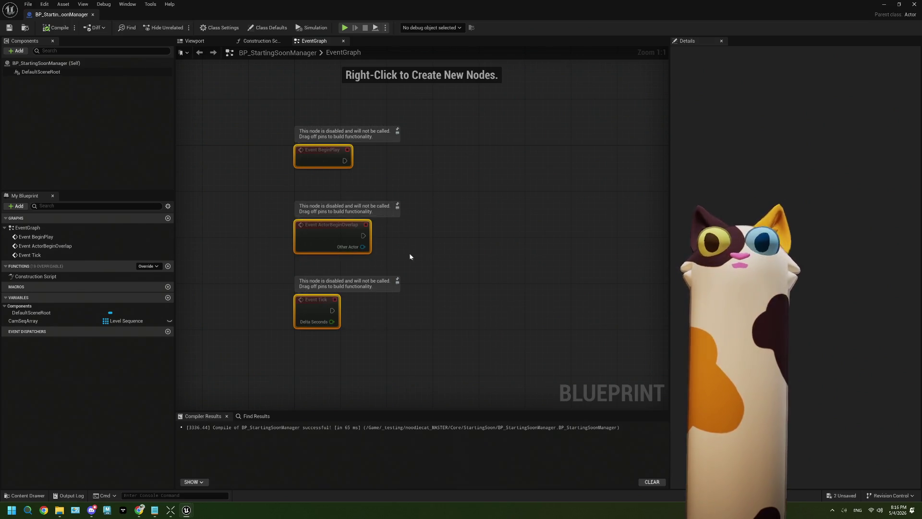
drag(407, 292, 298, 216)
drag(358, 305, 327, 226)
key(Delete)
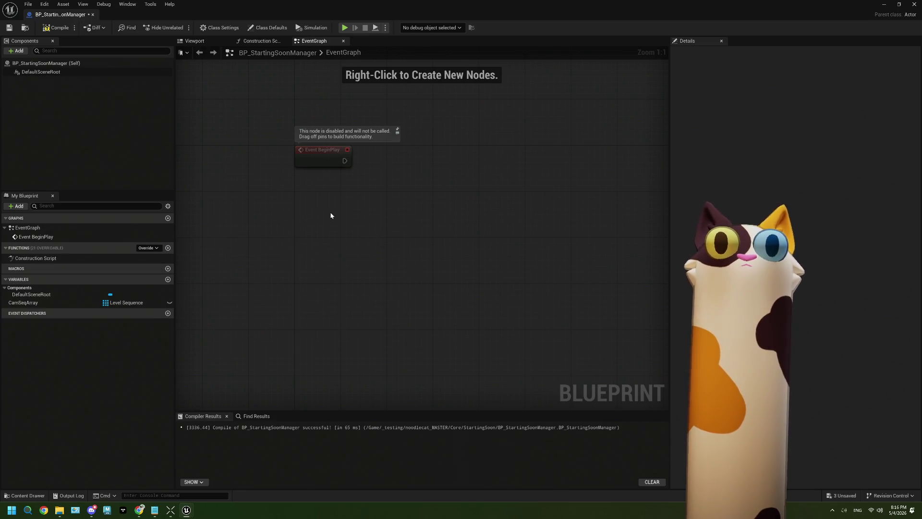
Step: Add a custom event named OnStartingSoon and place it below BeginPlay
right_click(295, 223)
text(custom)
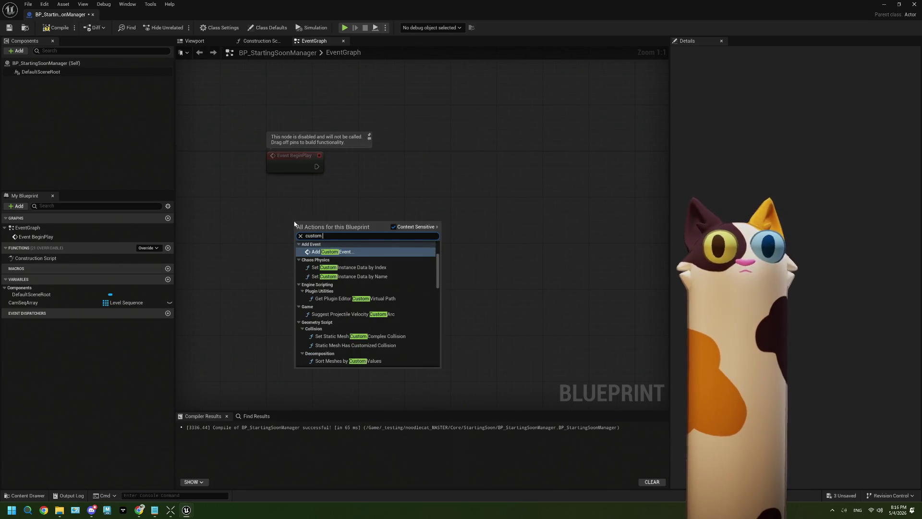
click(331, 253)
text(OnStartingSoon)
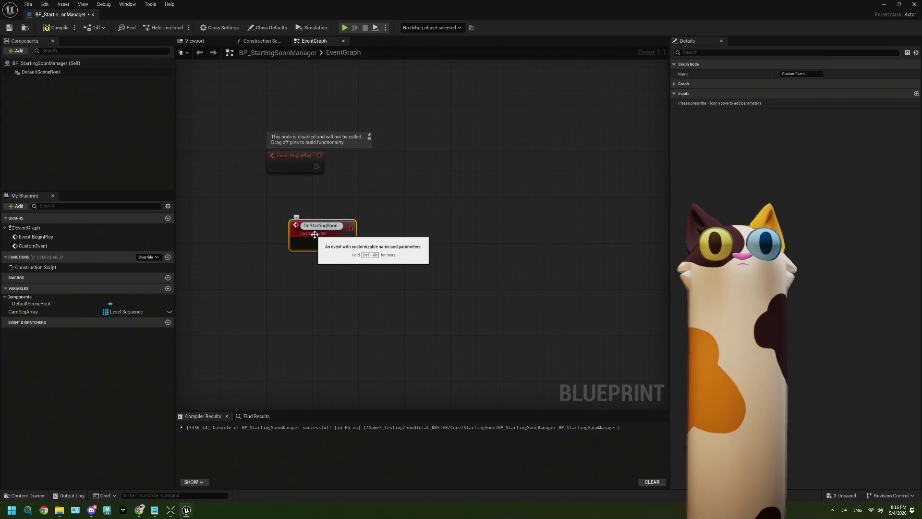
click(313, 291)
drag(317, 231, 294, 203)
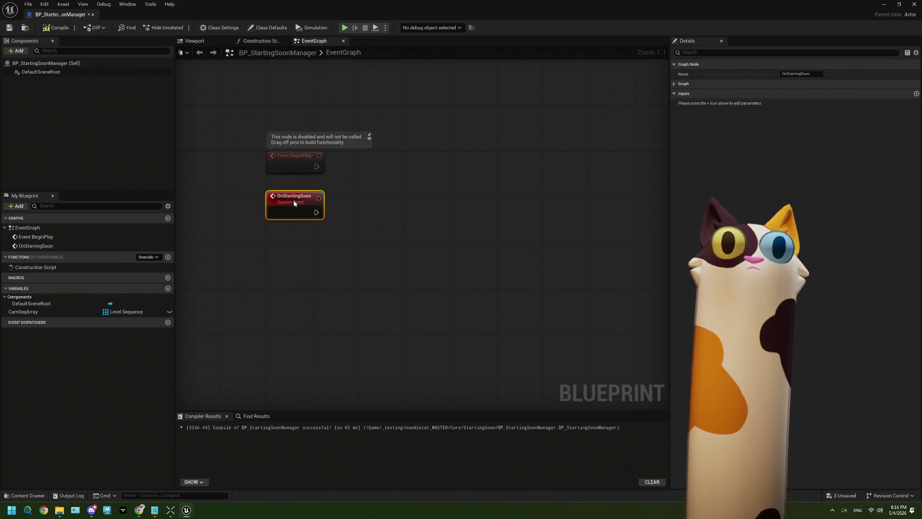
click(29, 311)
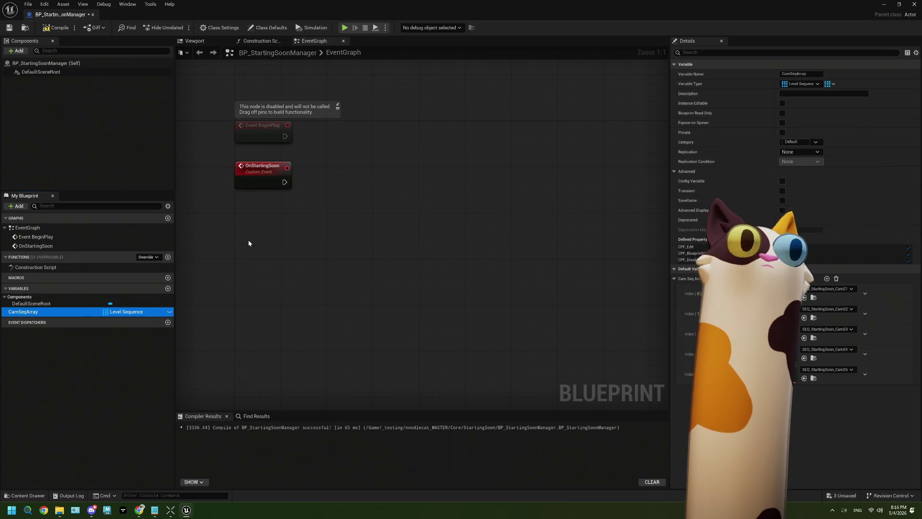
Step: Drop a CamSeqArray getter into the graph and wire it into a Random Array Item node
mouse_move(249, 243)
mouse_down()
mouse_move(305, 234)
mouse_move(306, 224)
mouse_up()
click(274, 258)
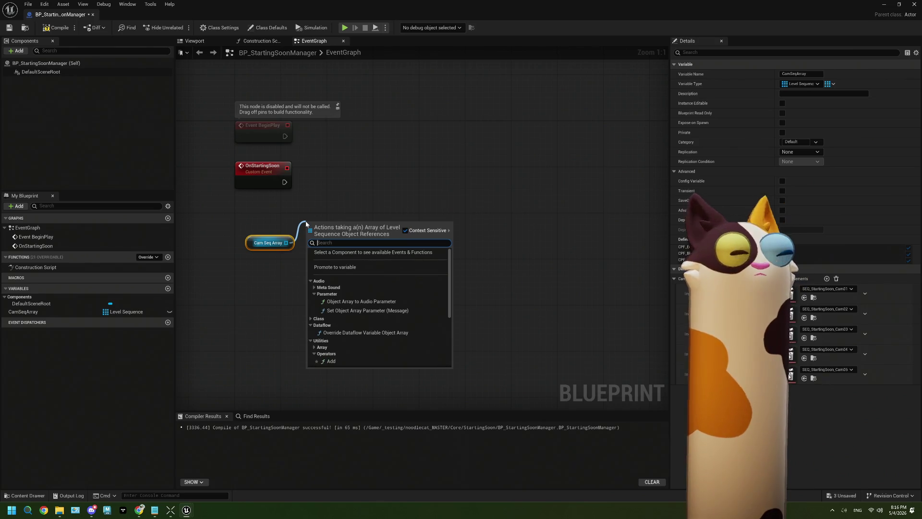
text(get)
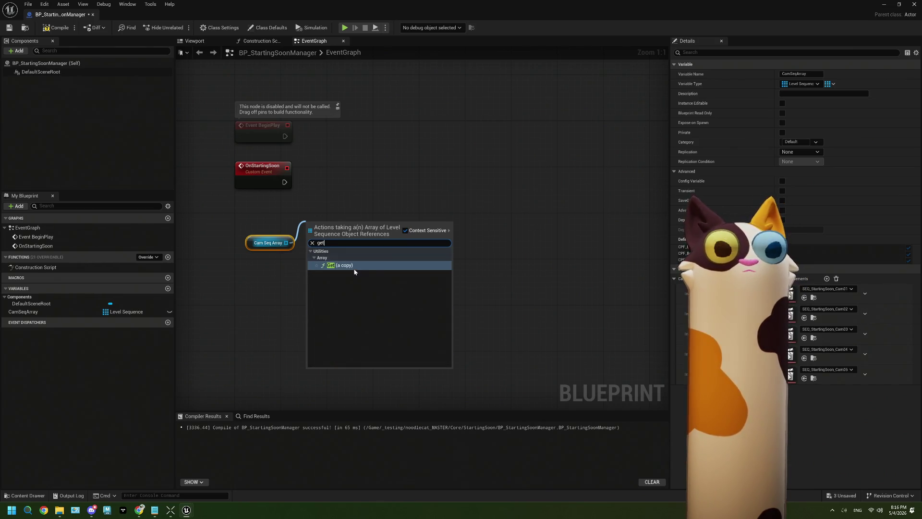
key(BackSpace)
key(BackSpace)
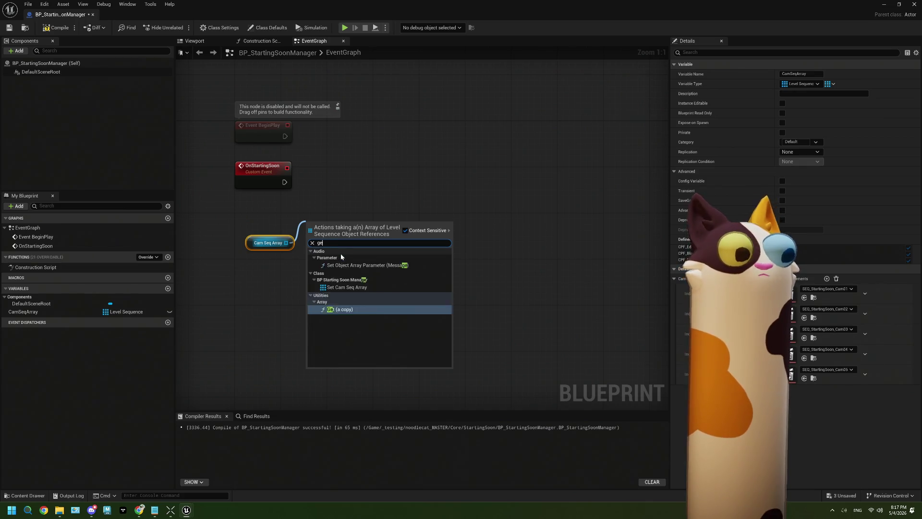
key(BackSpace)
text(rand)
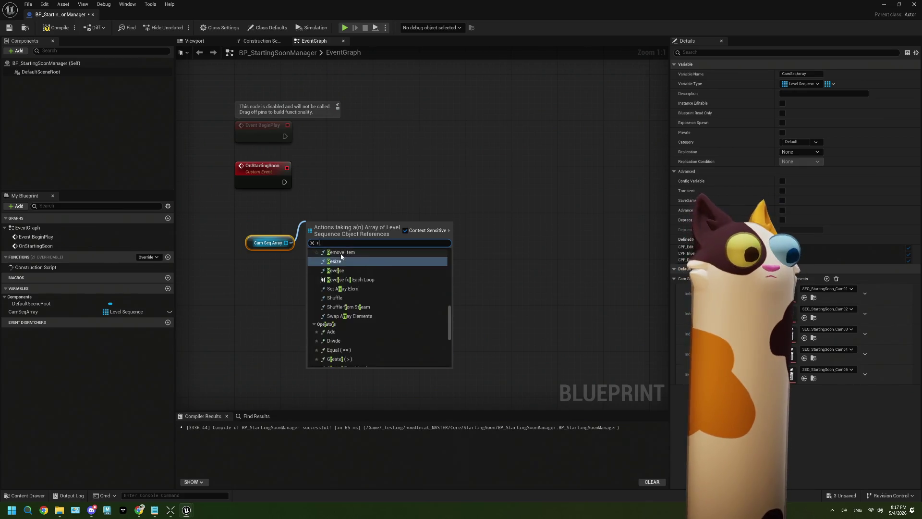
click(375, 268)
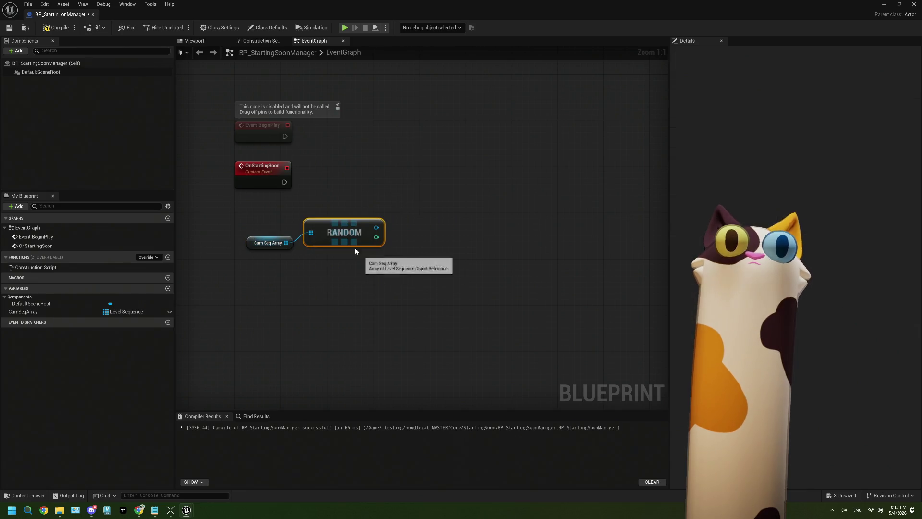
Step: Search the actions off the random item's output for a 'play' action
mouse_move(376, 227)
mouse_down()
mouse_move(422, 206)
mouse_move(411, 201)
mouse_up()
text(play)
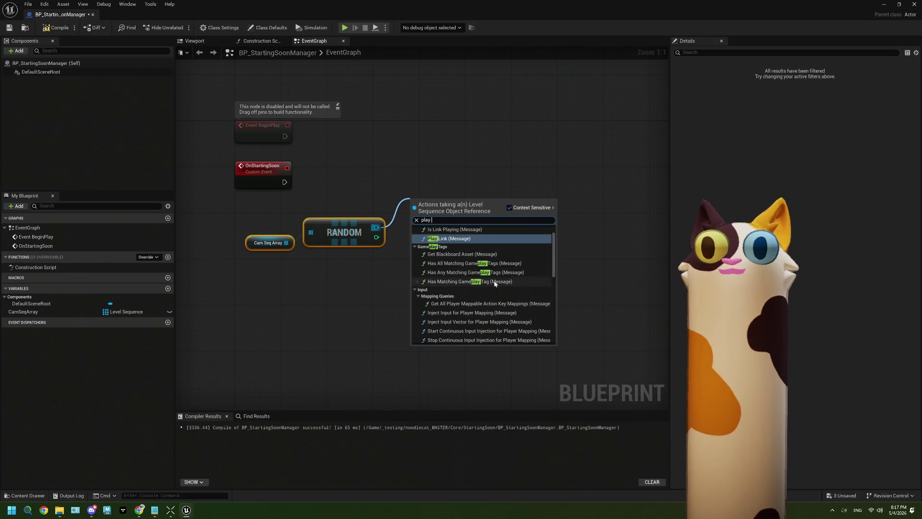
text( an)
key(BackSpace)
key(BackSpace)
key(BackSpace)
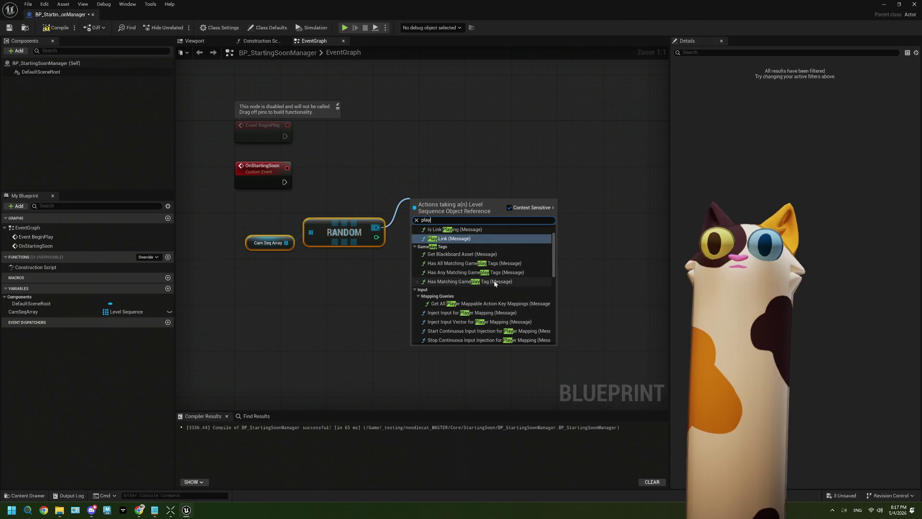
scroll(495, 284, up, 1)
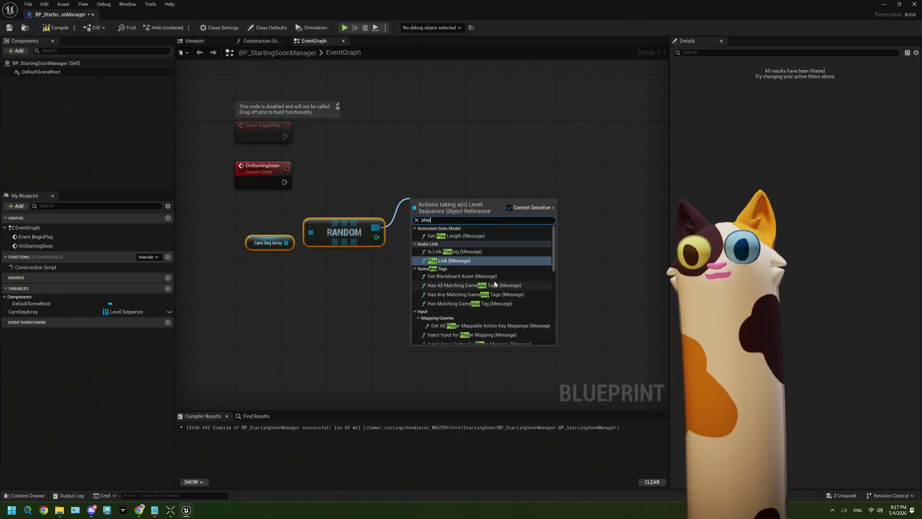
scroll(494, 284, down, 5)
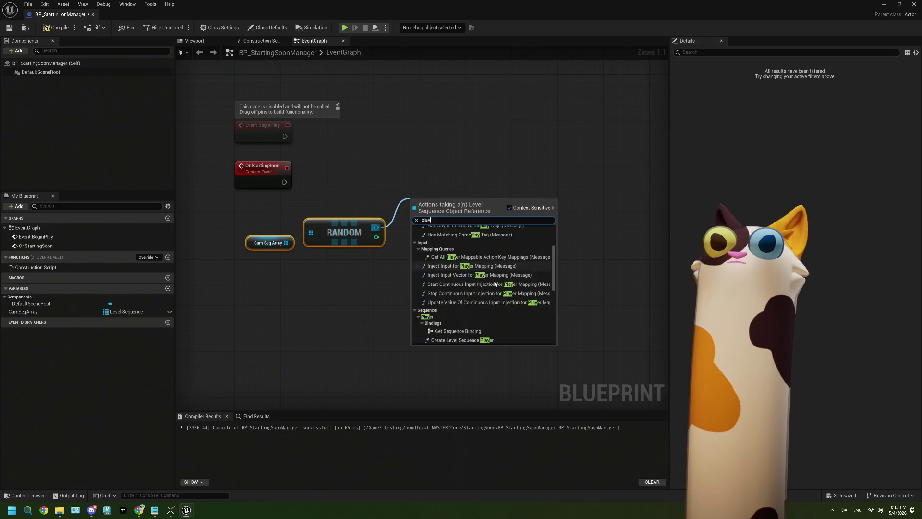
scroll(495, 283, down, 4)
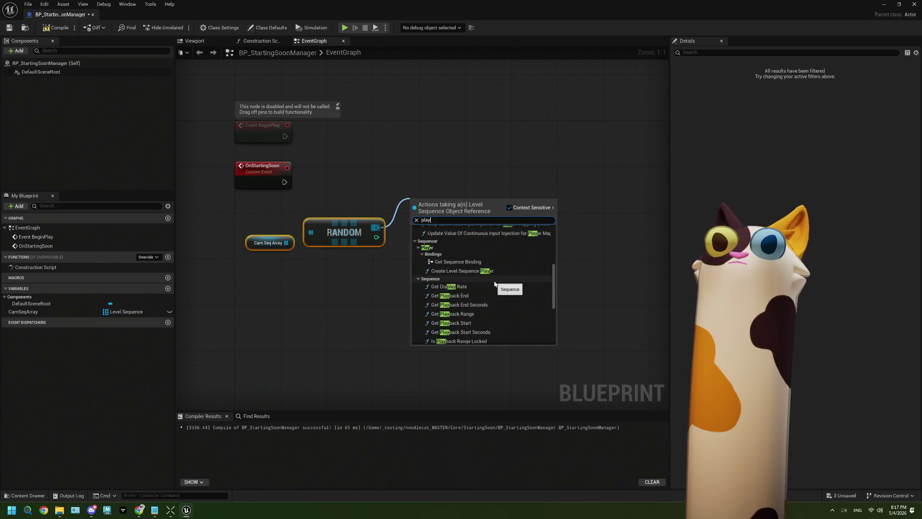
scroll(495, 283, down, 4)
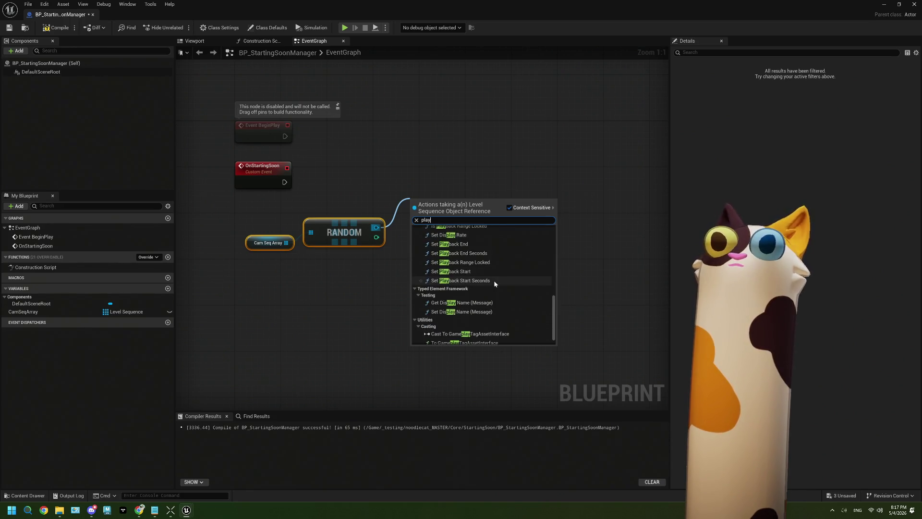
scroll(495, 284, up, 15)
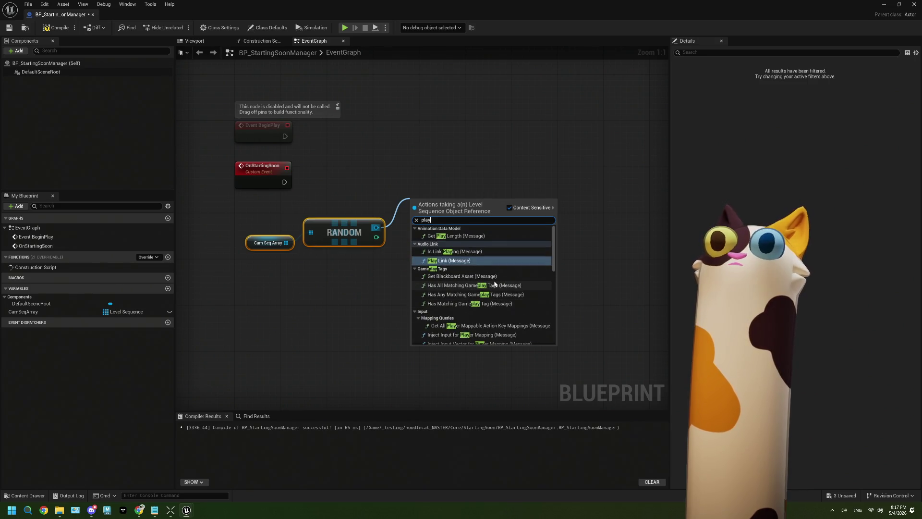
click(356, 288)
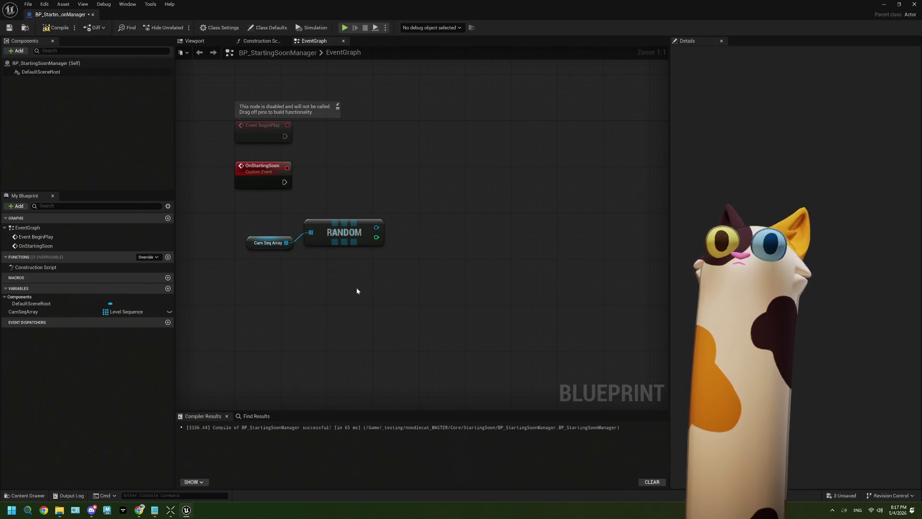
right_click(381, 291)
text(pla)
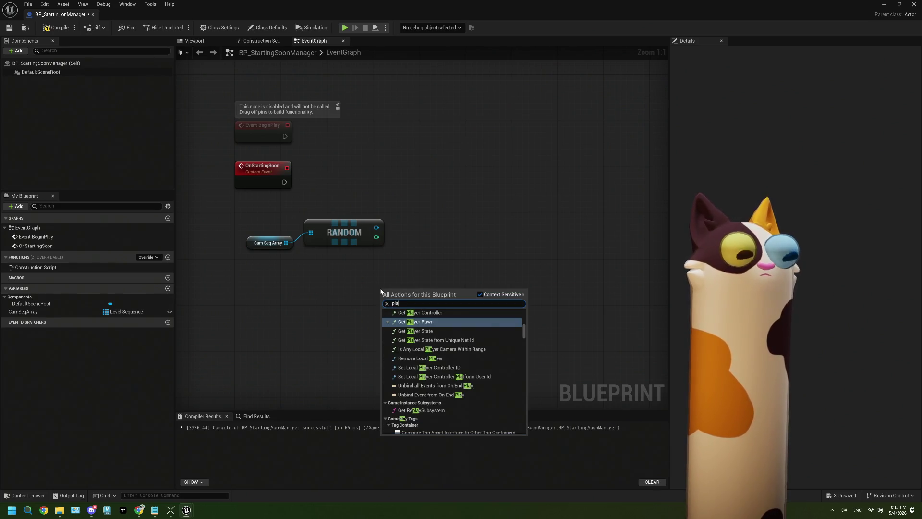
text(y s)
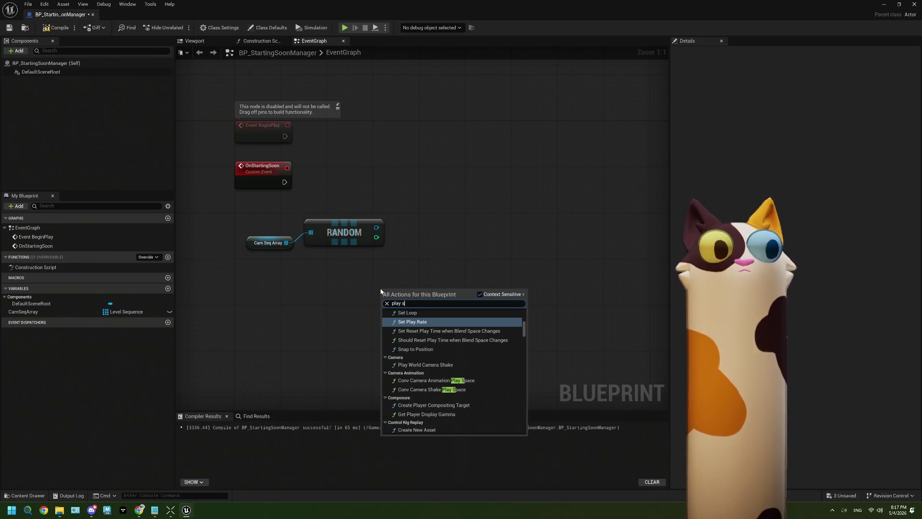
text(equance)
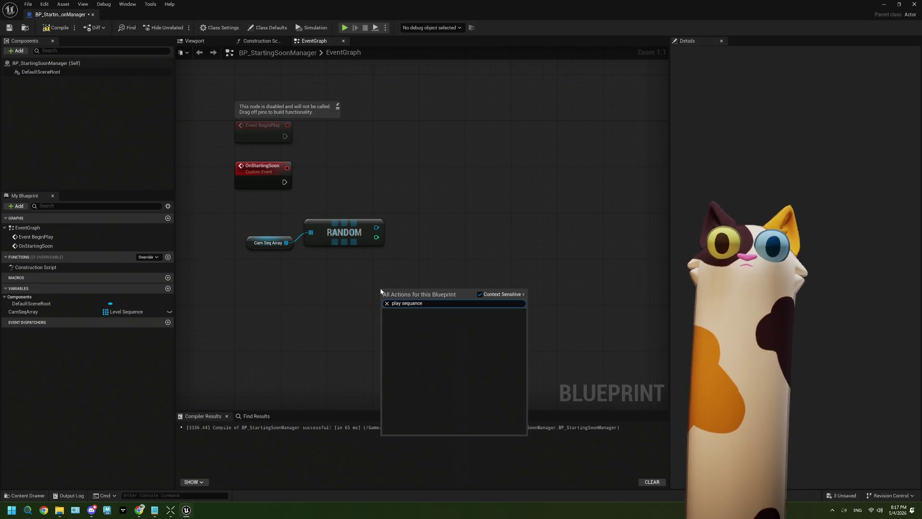
key(BackSpace)
key(BackSpace)
key(BackSpace)
key(BackSpace)
text(ence)
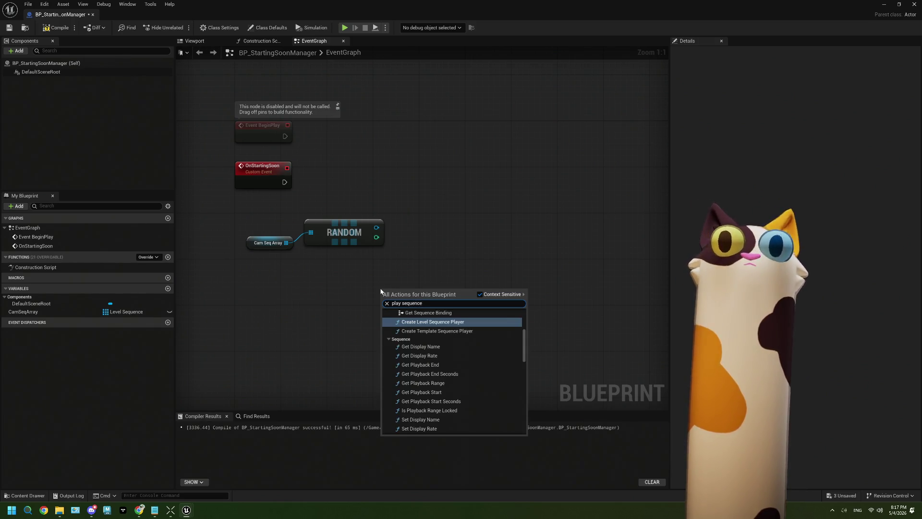
scroll(497, 394, down, 5)
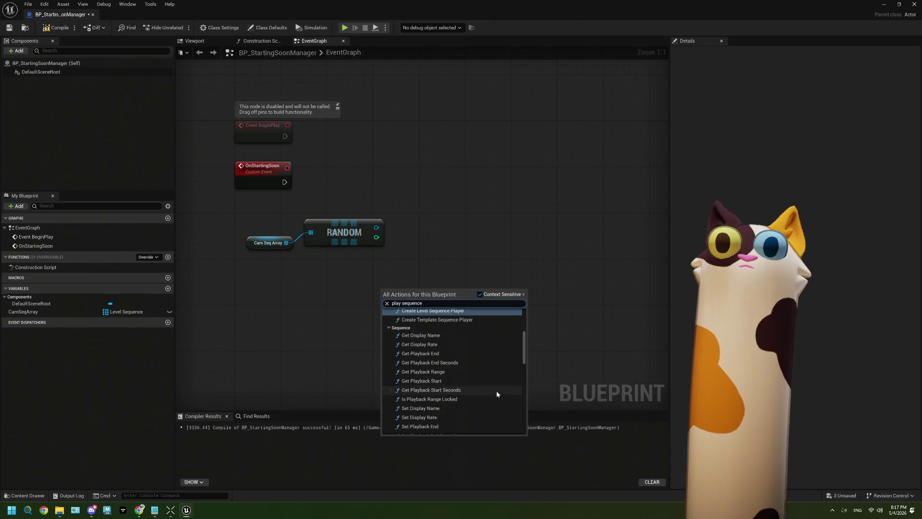
scroll(496, 390, up, 10)
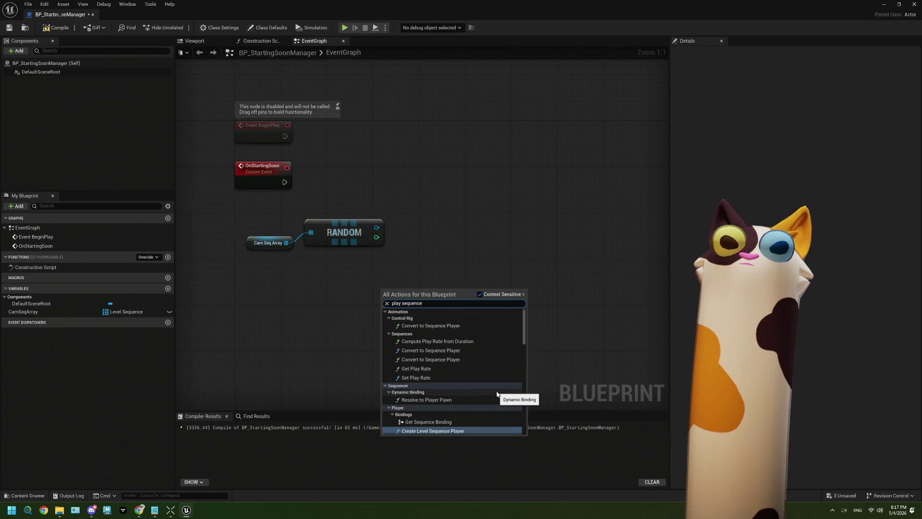
click(309, 302)
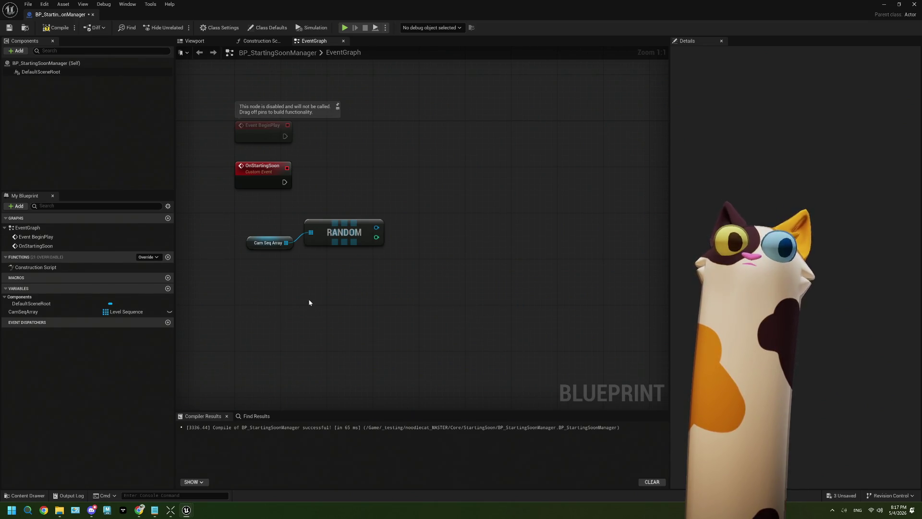
Step: Search Chrome for 'ue5 play sequence from blueprint' and open the Unreal forum thread on playing level sequences
click(141, 510)
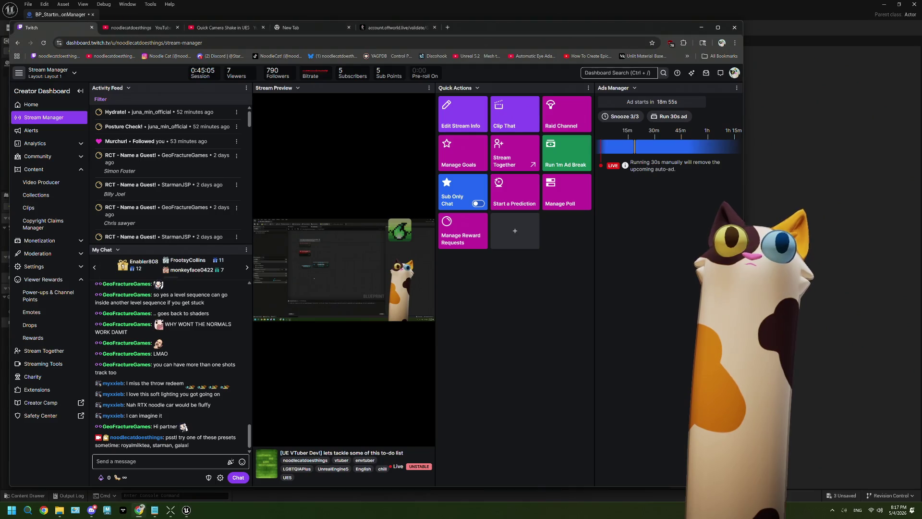
click(447, 27)
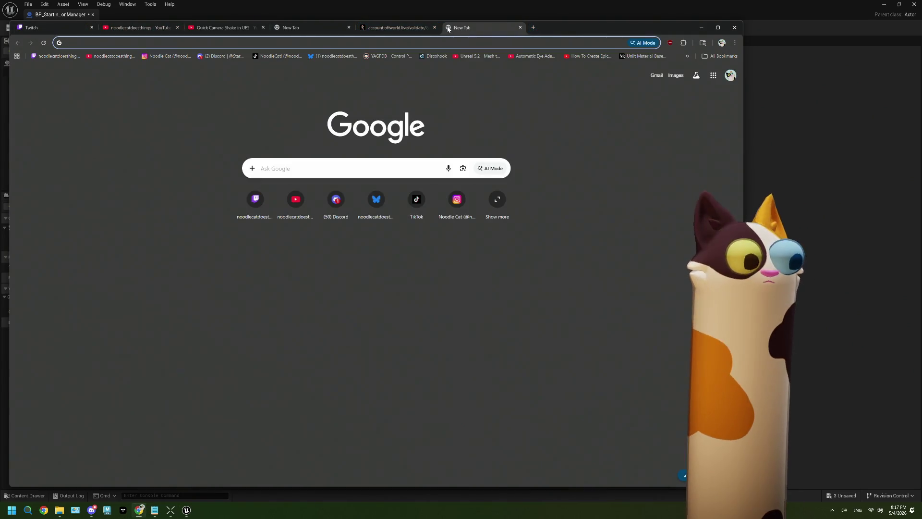
text(ue5 play)
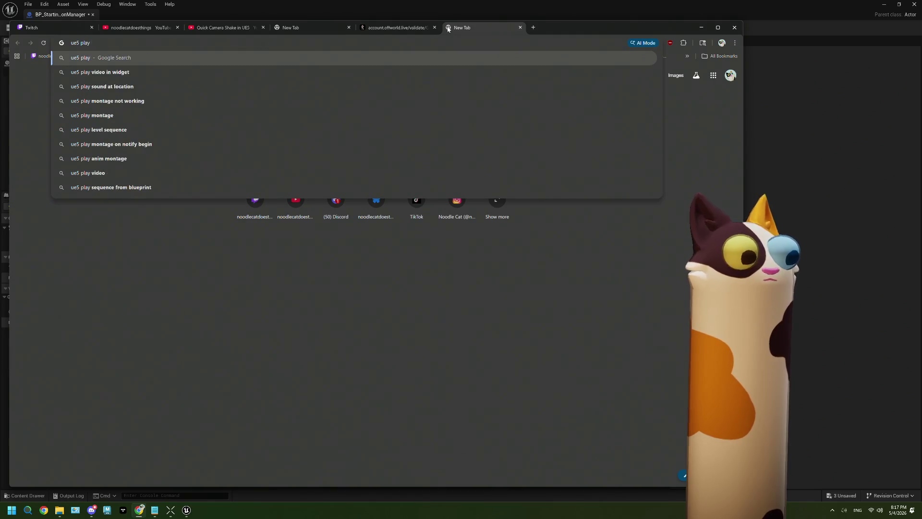
text( sequence from)
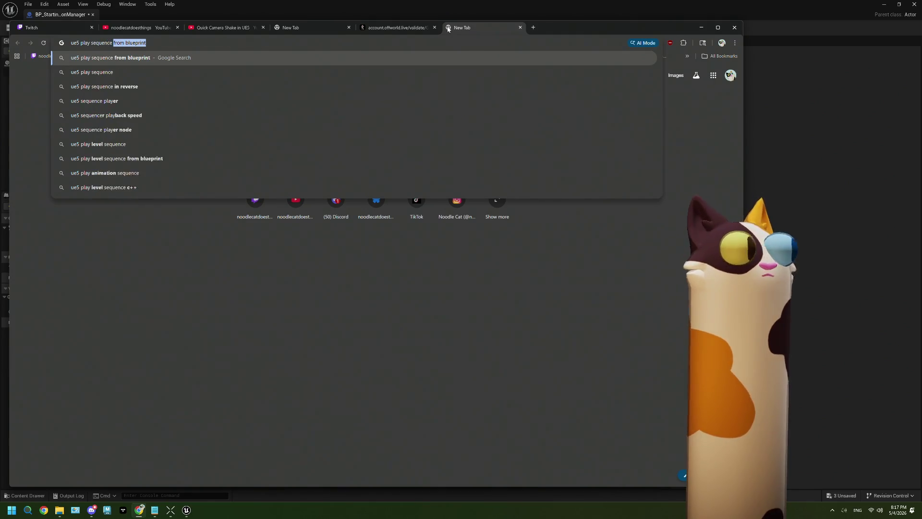
key(Return)
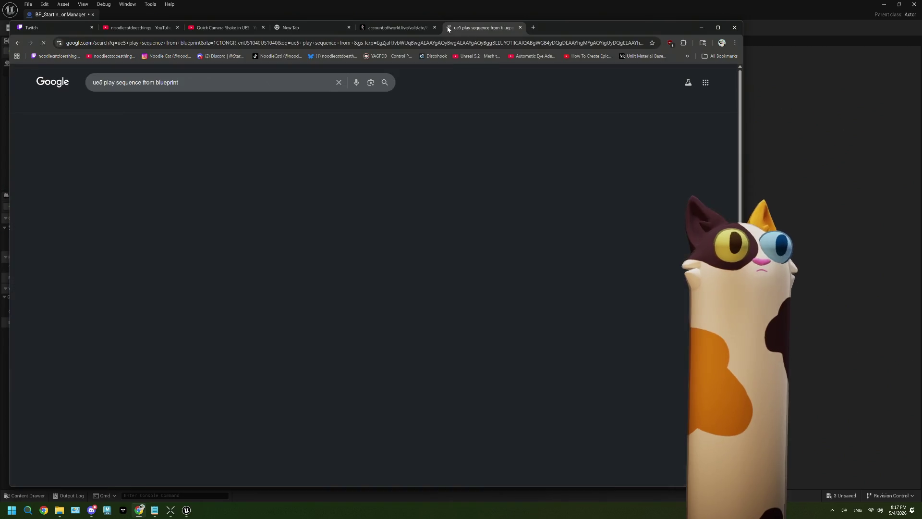
click(212, 143)
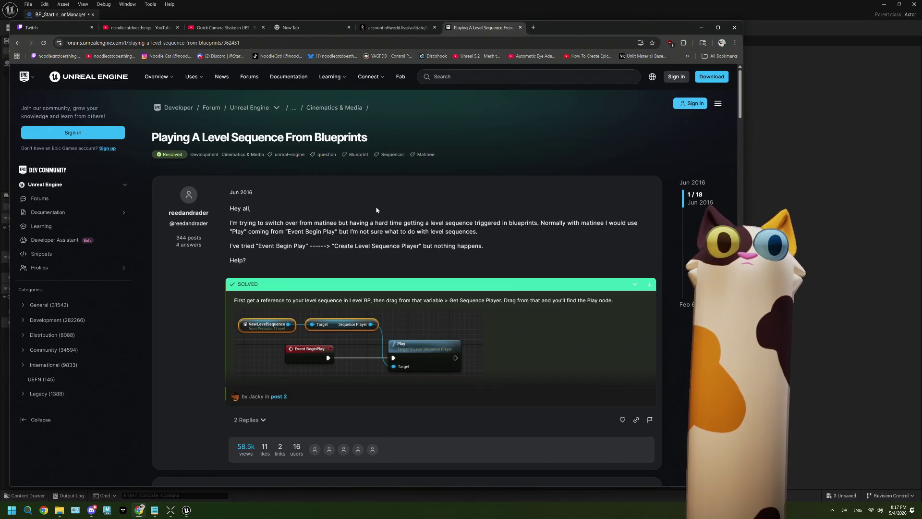
scroll(376, 210, down, 2)
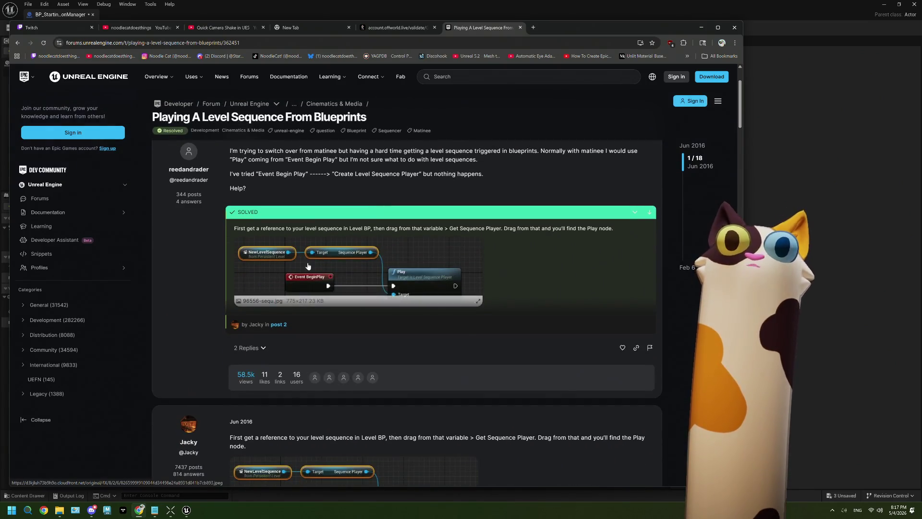
click(702, 28)
Step: Add a Create Level Sequence Player node fed by RANDOM's output
drag(376, 229, 418, 225)
text(sequence)
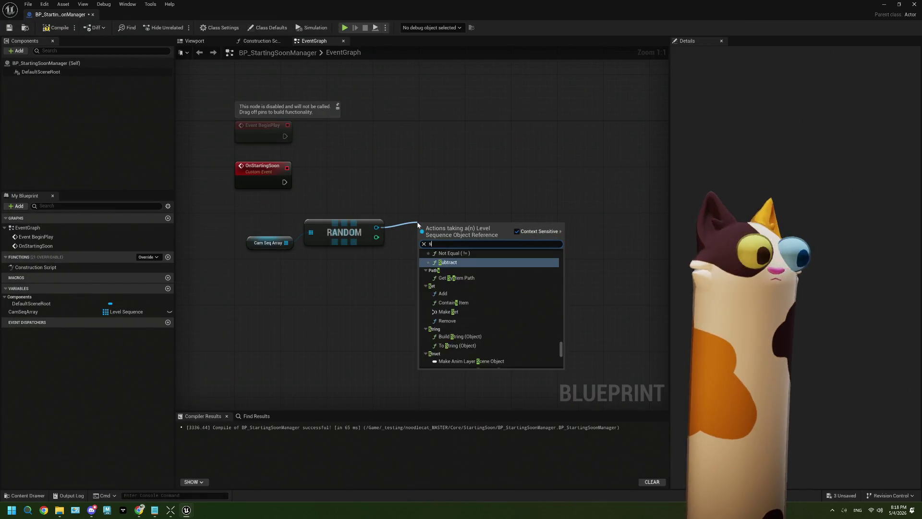
text( p)
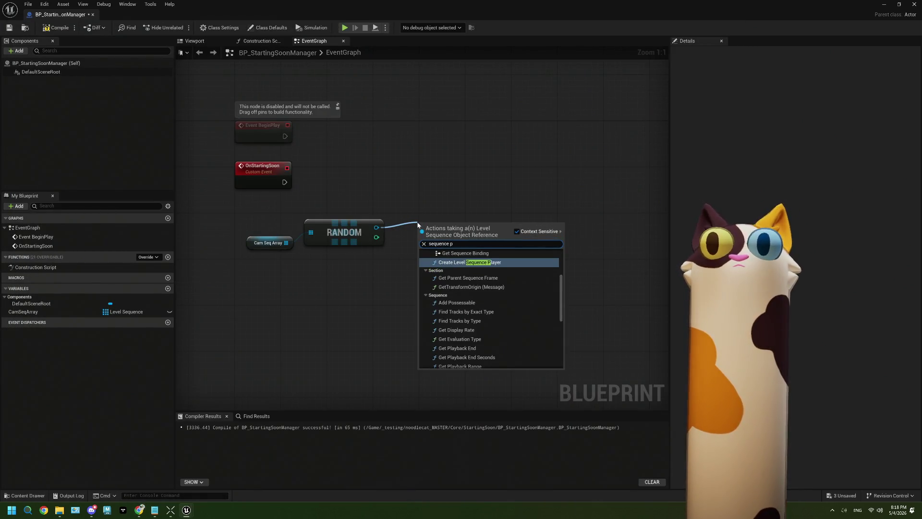
text(layert)
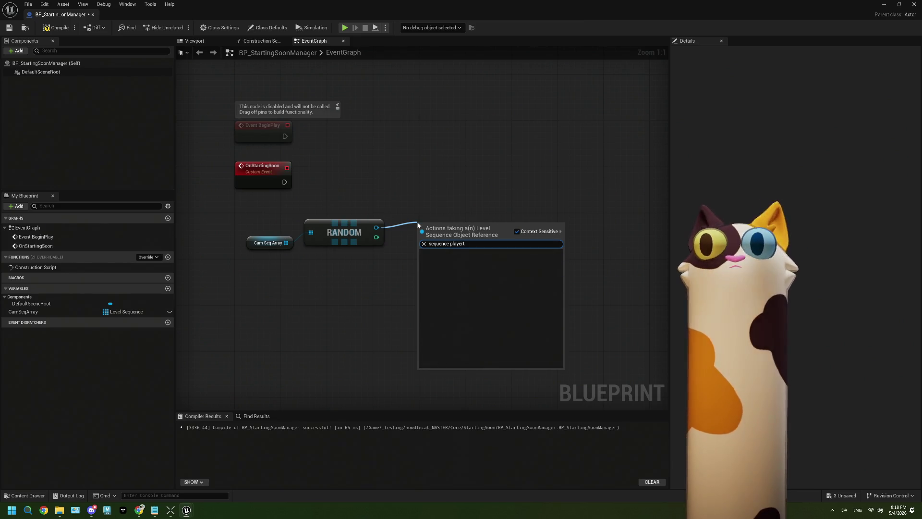
key(BackSpace)
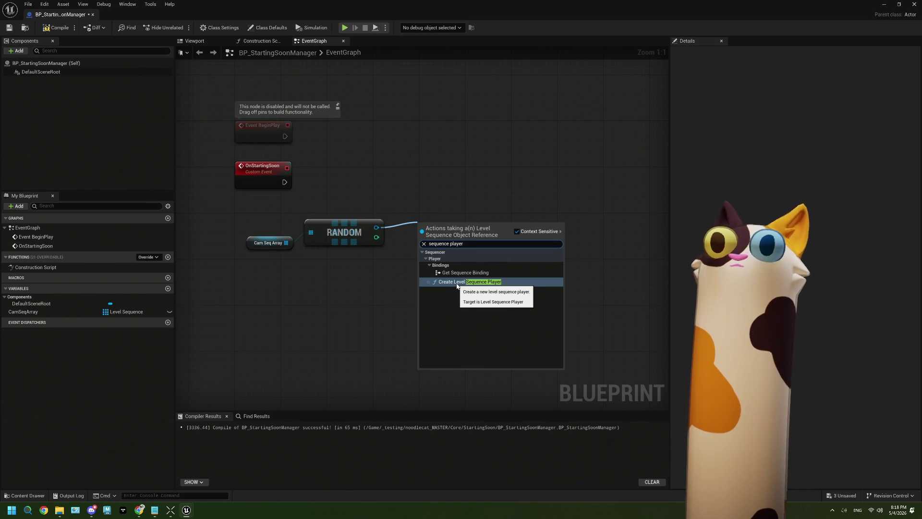
click(457, 282)
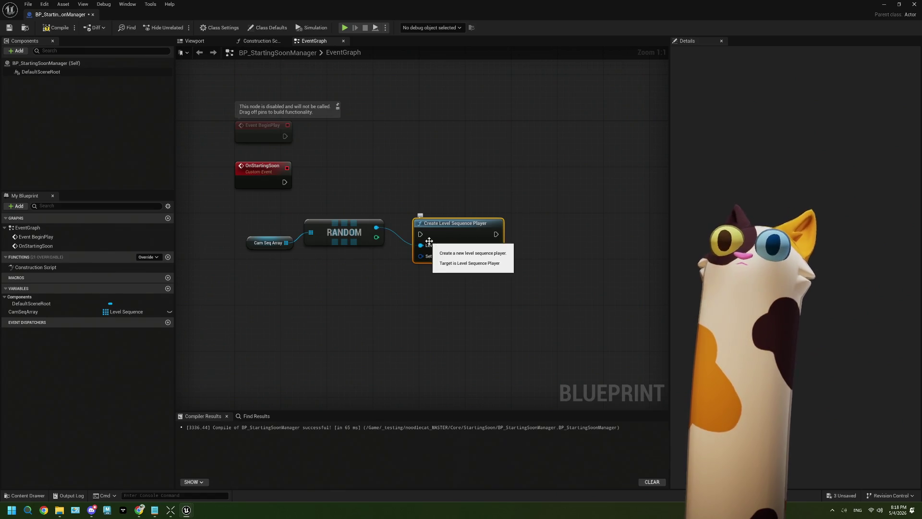
drag(479, 267, 441, 262)
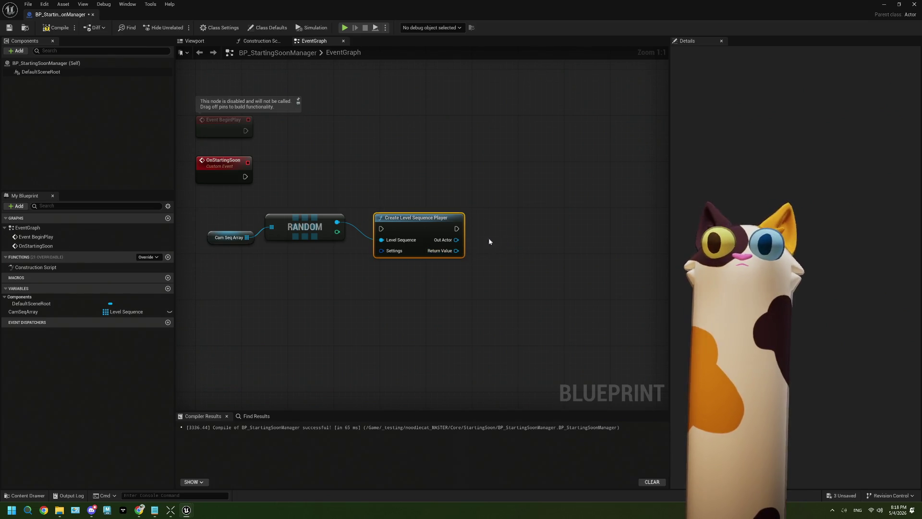
Step: Try a 'play' action off the Out Actor pin, cancel it, and restore the editor window size
drag(457, 239, 489, 241)
text(play)
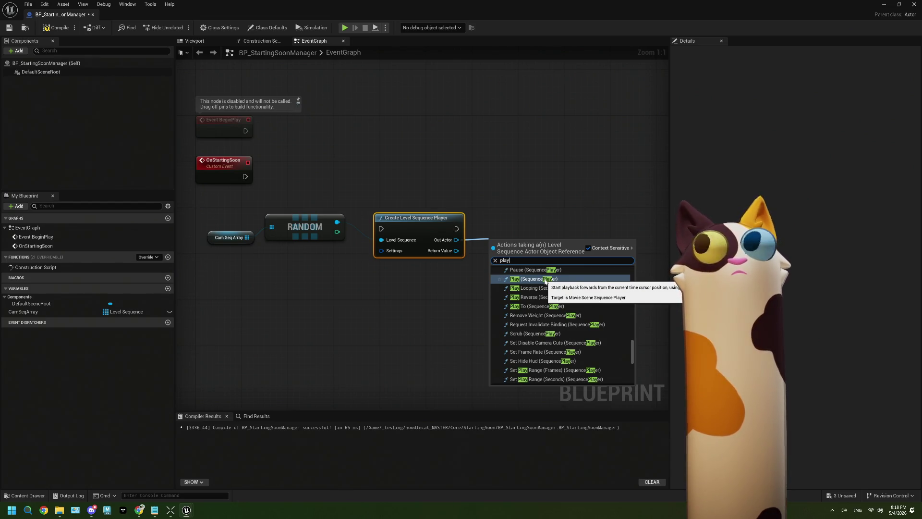
click(397, 303)
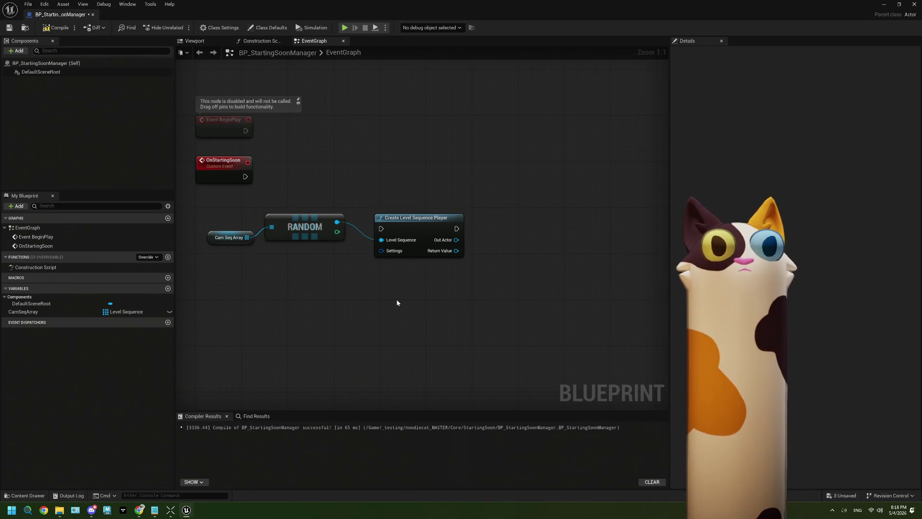
double_click(361, 4)
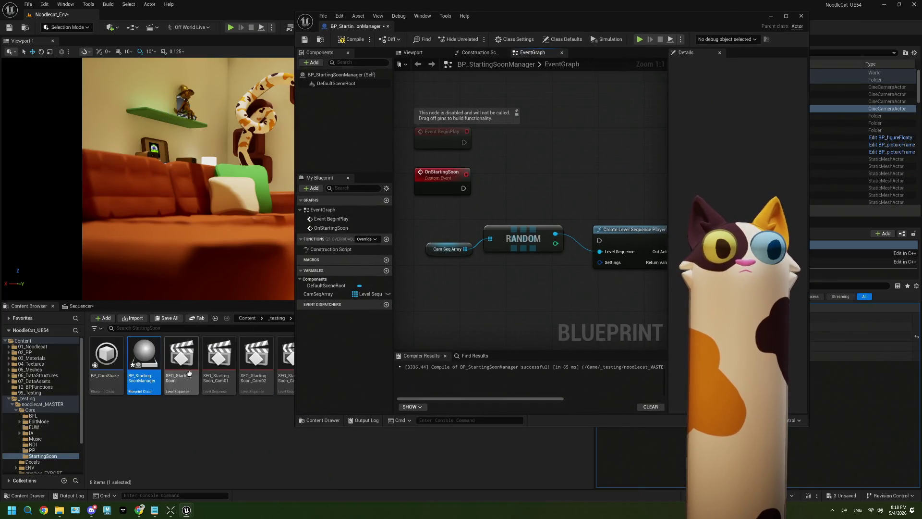
Step: Focus the Blueprint editor window and maximize it to full screen again
click(494, 310)
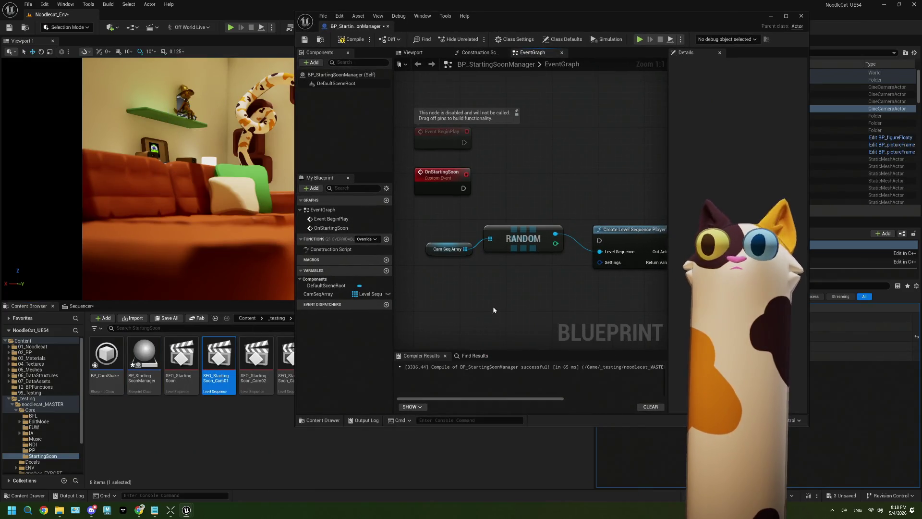
click(785, 17)
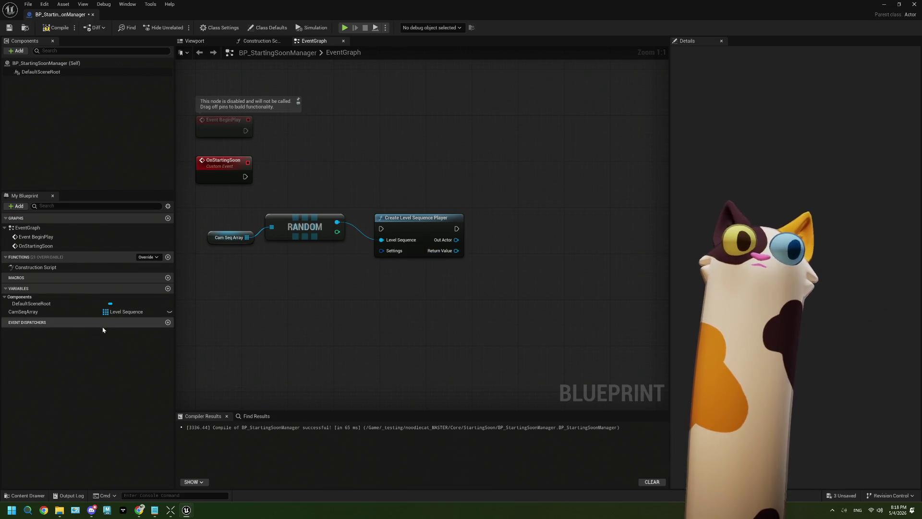
click(168, 288)
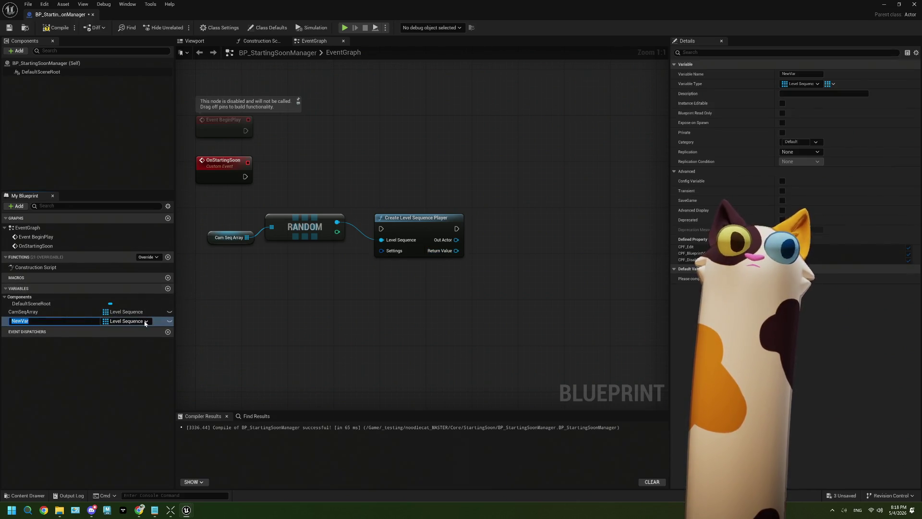
click(146, 321)
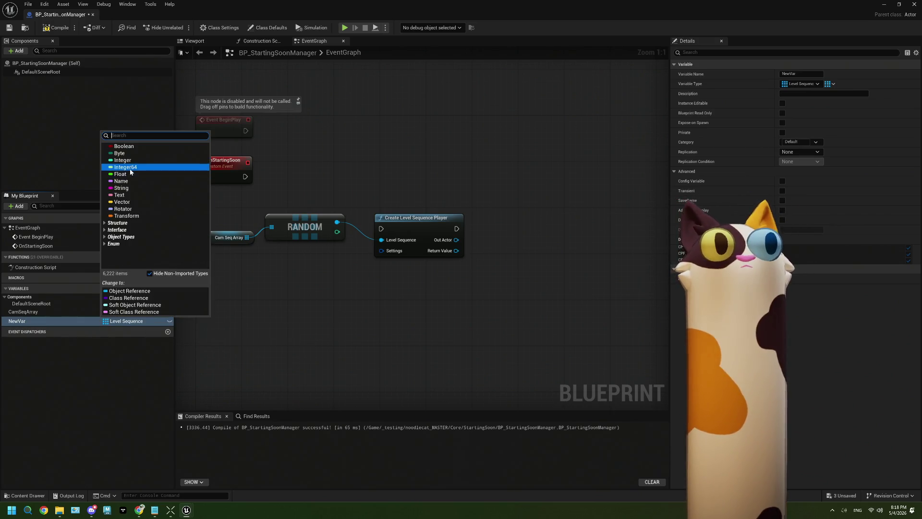
text(se)
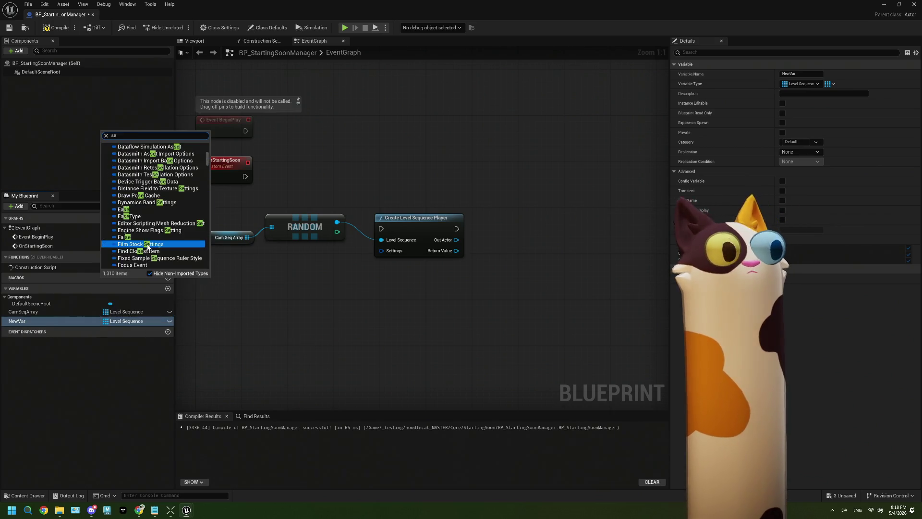
text(quence pla)
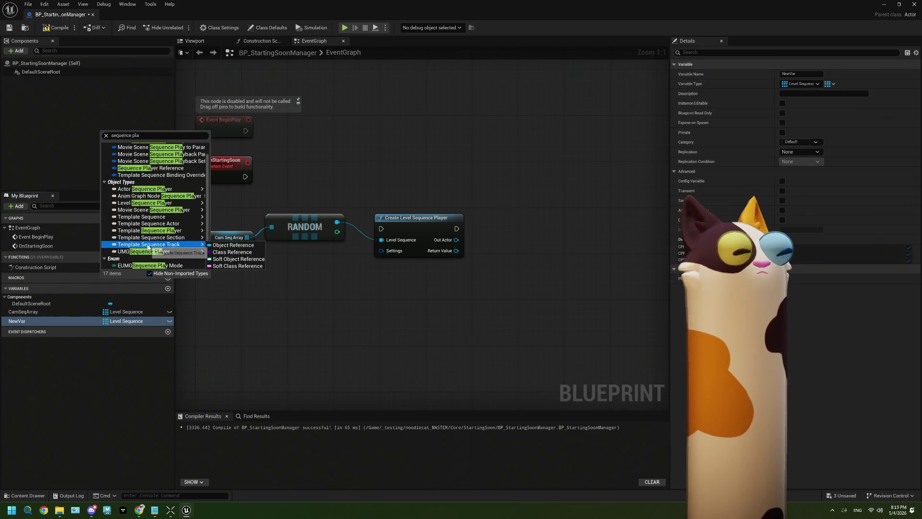
mouse_move(159, 203)
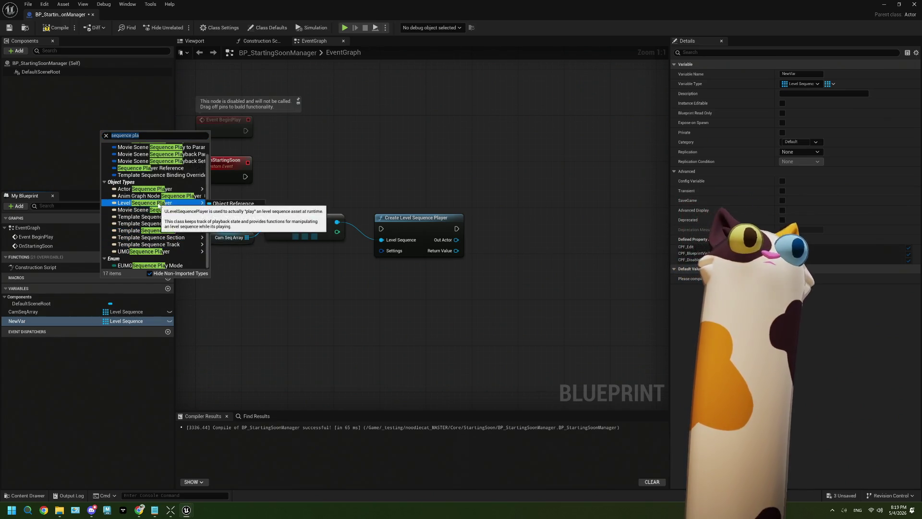
click(231, 204)
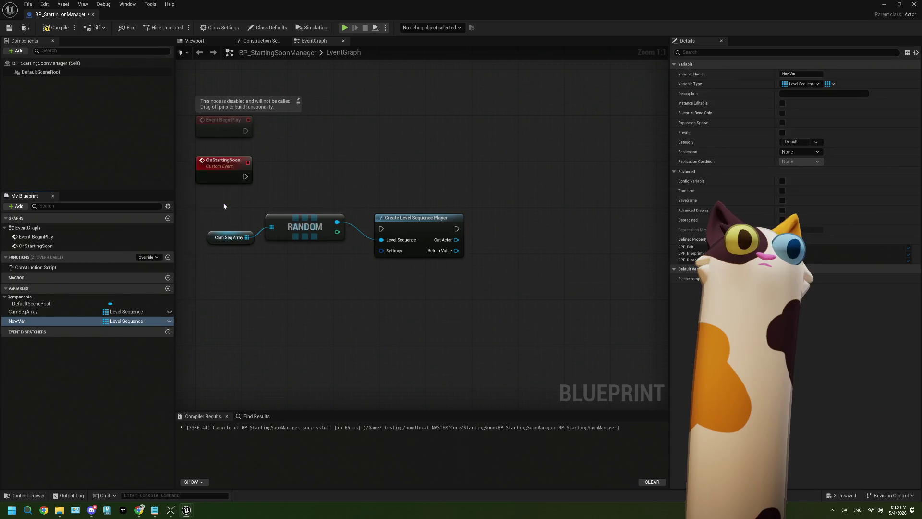
click(41, 31)
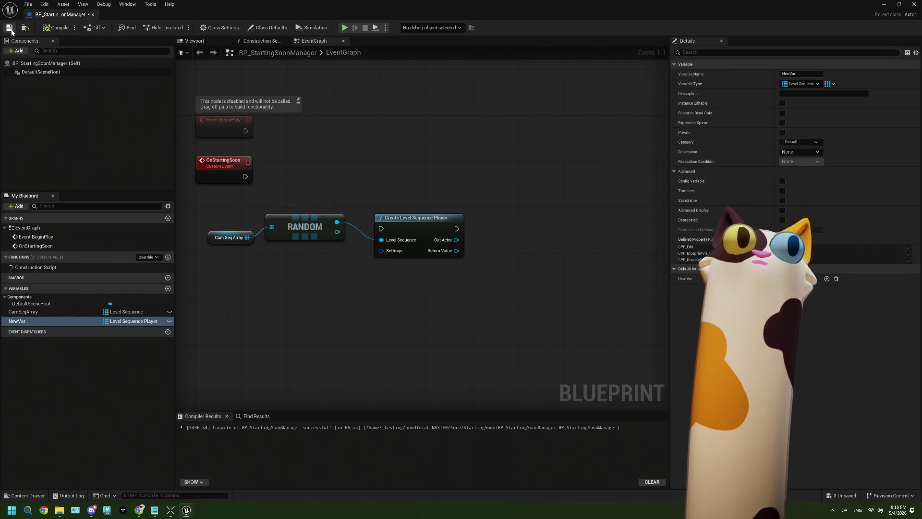
click(827, 278)
click(822, 290)
click(250, 324)
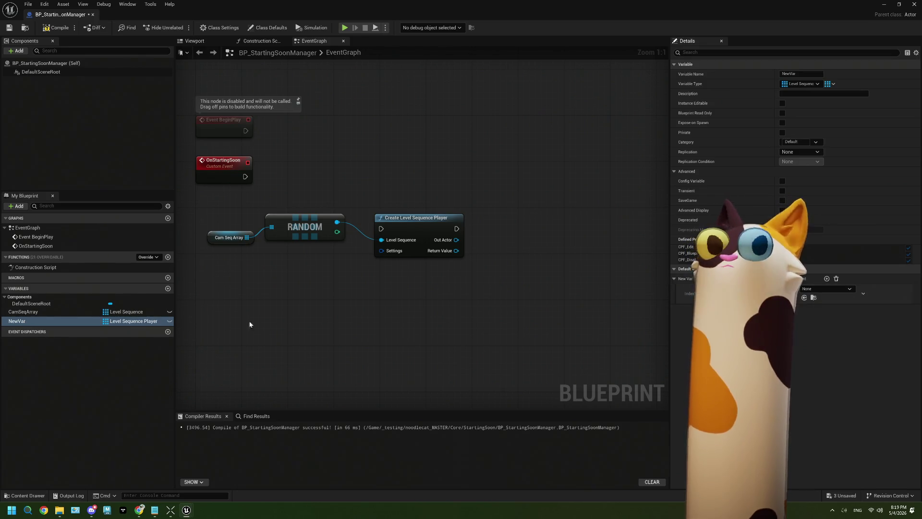
key(Delete)
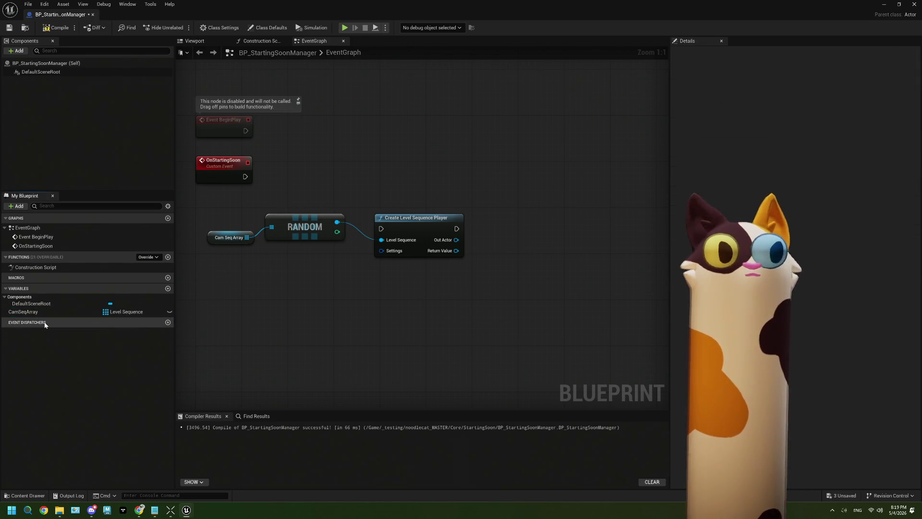
drag(281, 288, 315, 302)
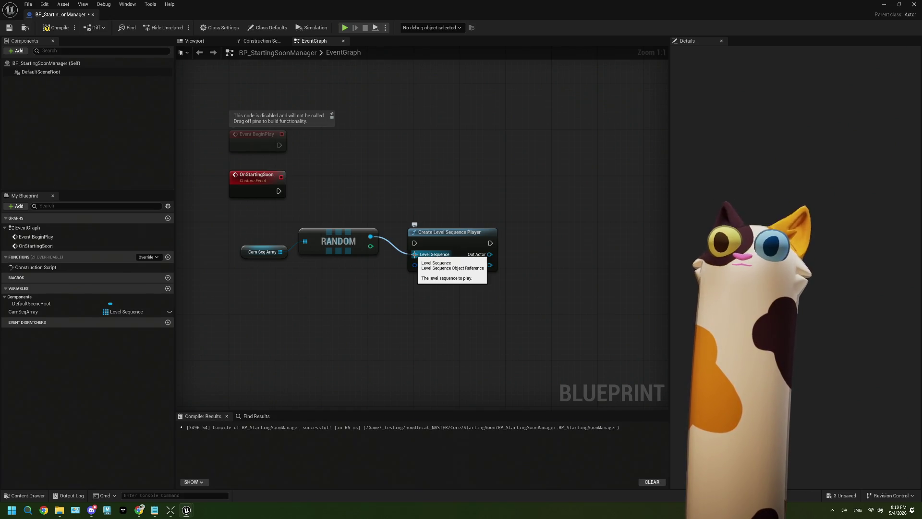
Step: Add a Create Level Sequence Player node from the graph's action menu
right_click(310, 161)
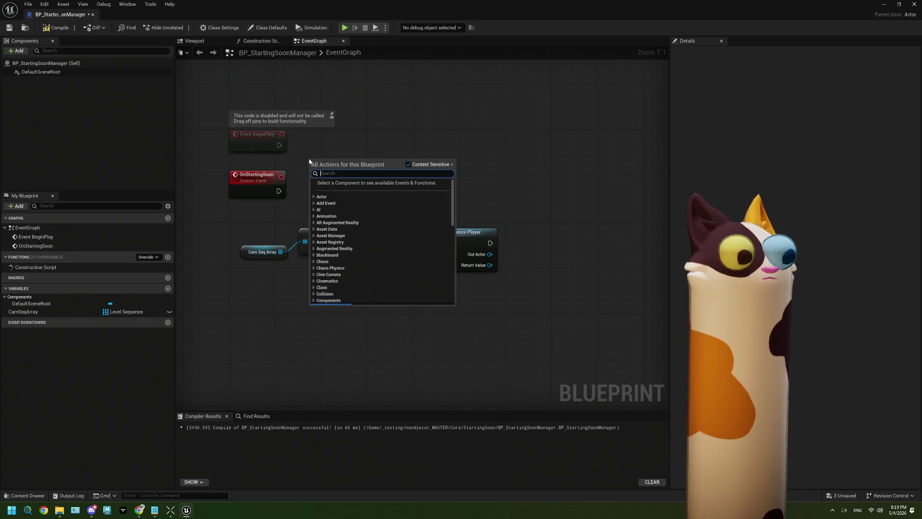
text(sequence p)
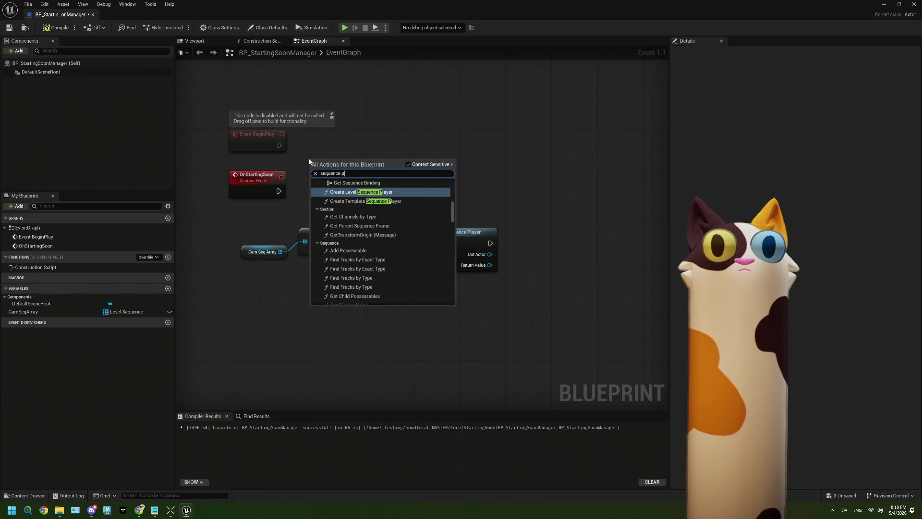
text(layer)
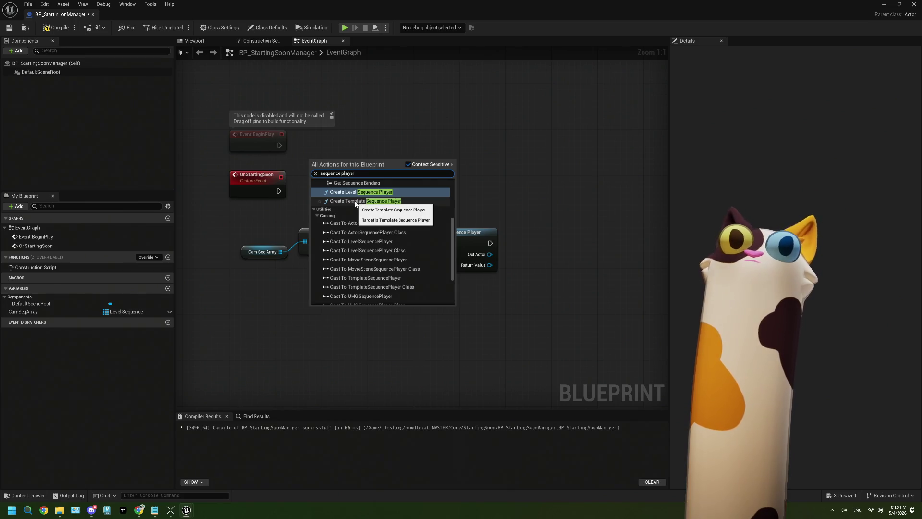
scroll(356, 204, up, 3)
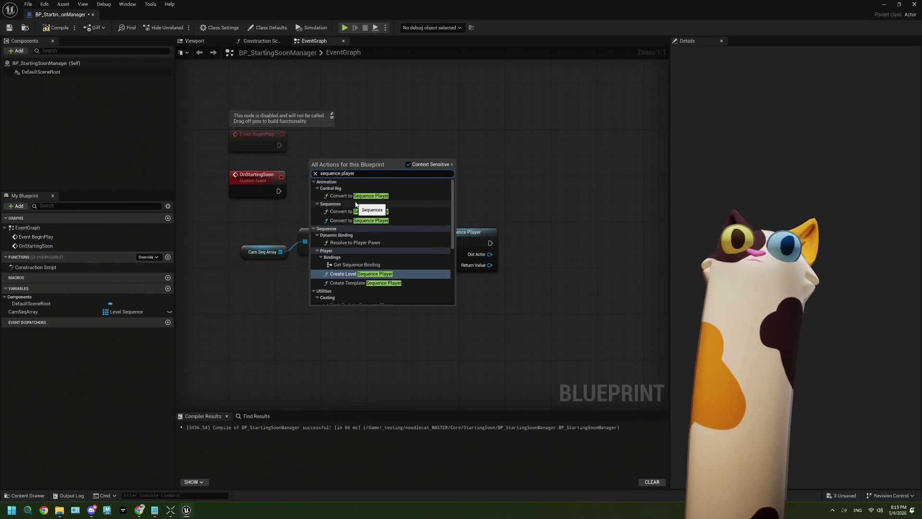
click(368, 274)
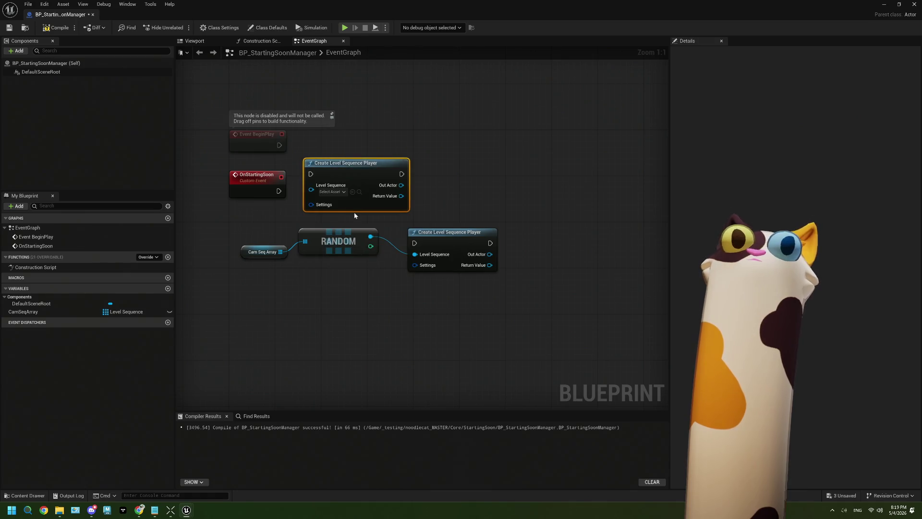
click(340, 193)
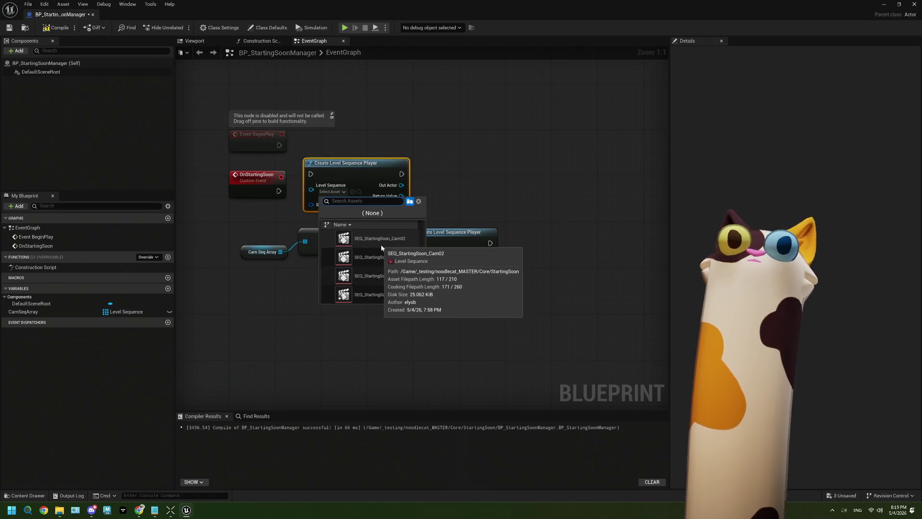
key(Escape)
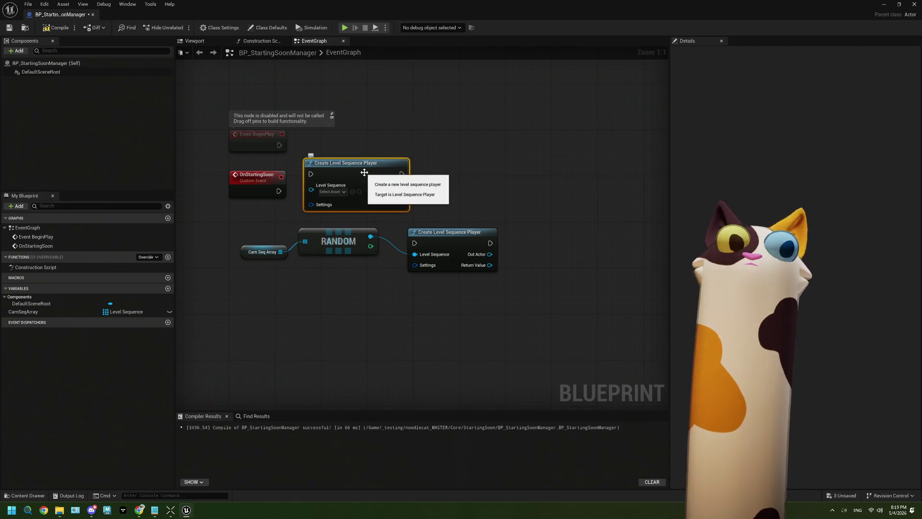
Step: Delete the extra player node, move the remaining one higher, and bring up the Chrome forum thread
key(Delete)
drag(440, 240, 446, 183)
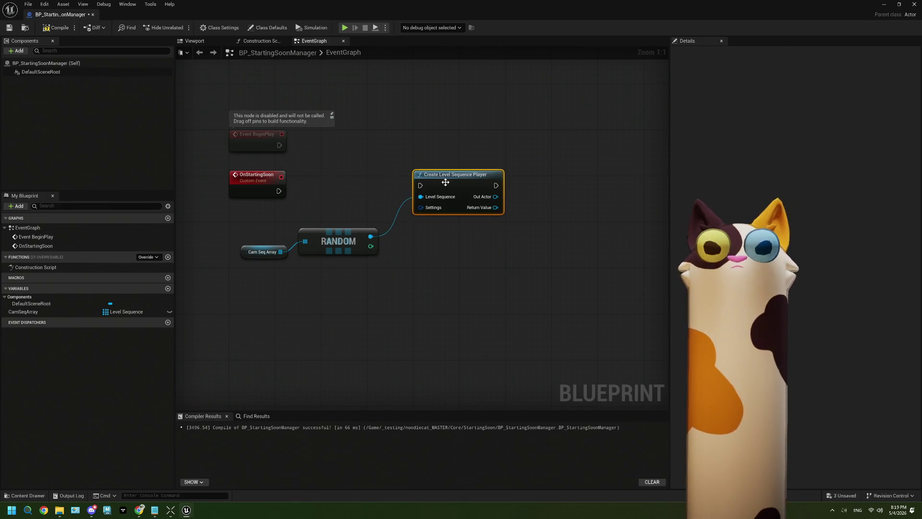
click(139, 508)
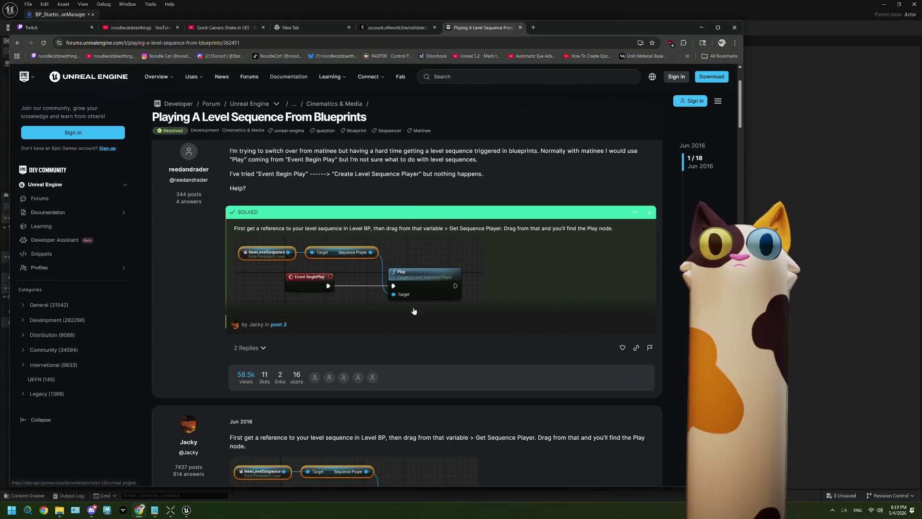
scroll(417, 314, down, 3)
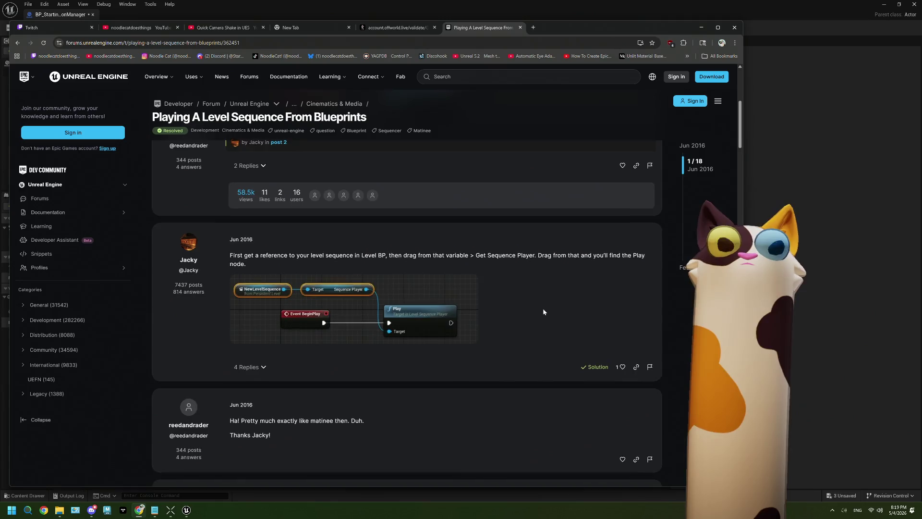
scroll(543, 310, down, 4)
scroll(543, 312, down, 1)
scroll(543, 311, up, 3)
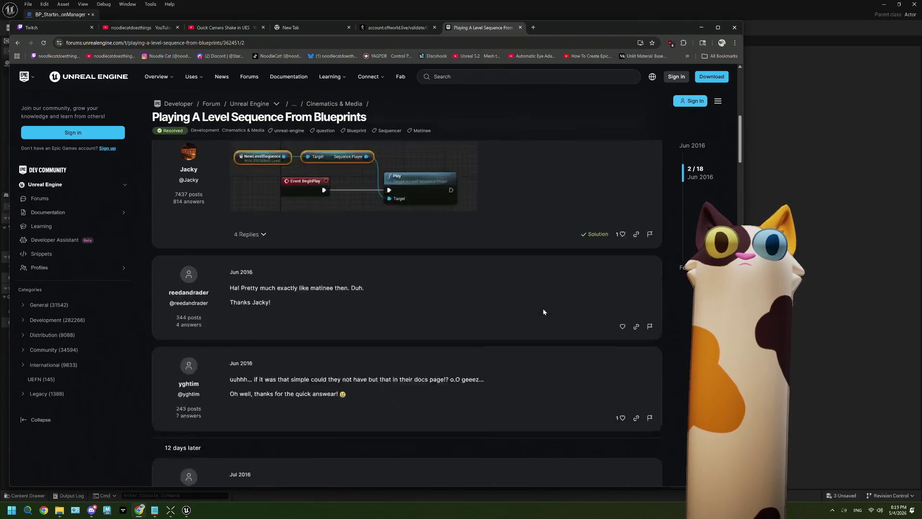
scroll(543, 311, down, 1)
scroll(544, 312, down, 15)
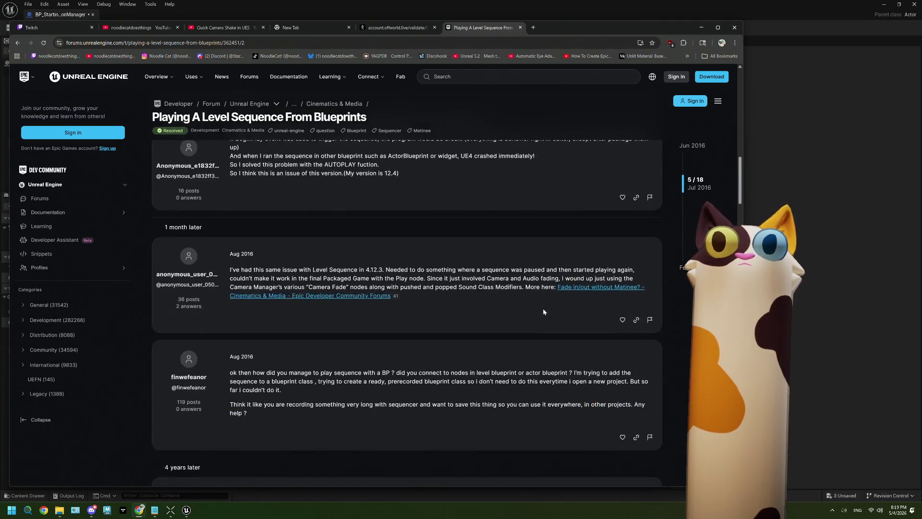
scroll(543, 310, down, 15)
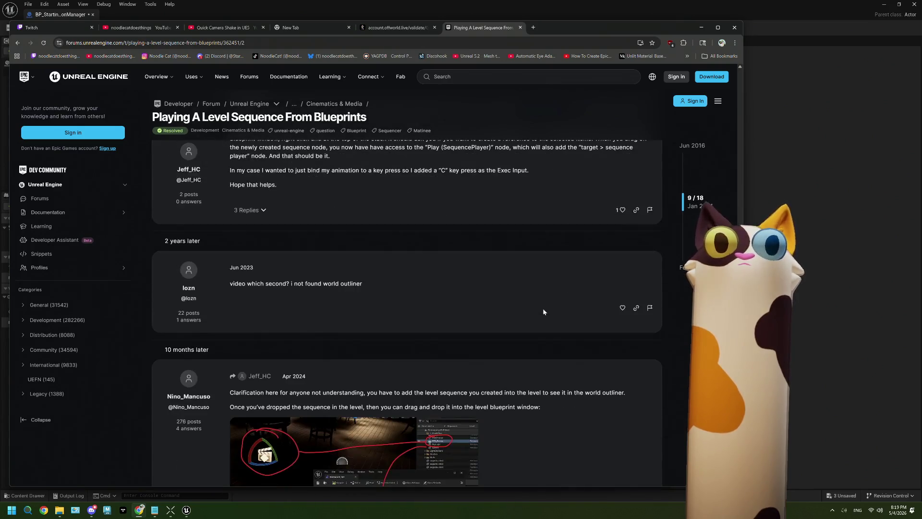
scroll(543, 312, down, 3)
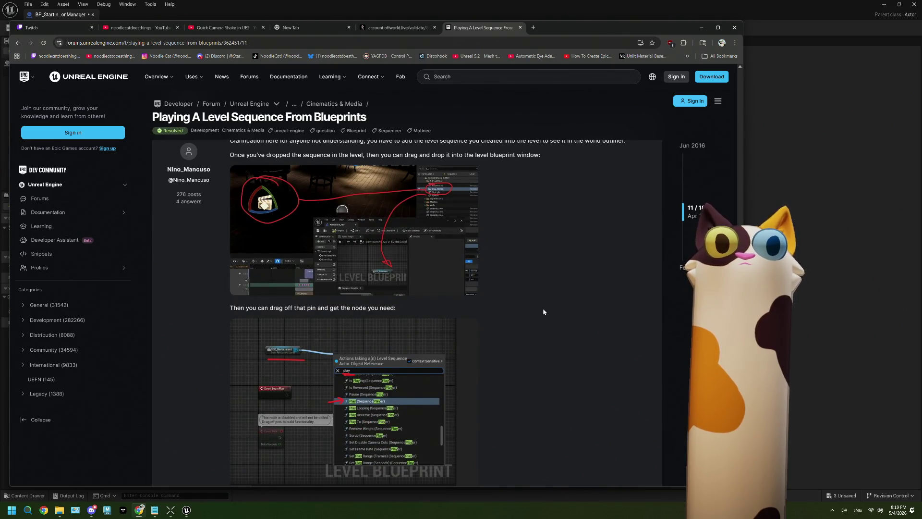
scroll(544, 312, down, 3)
scroll(543, 311, up, 3)
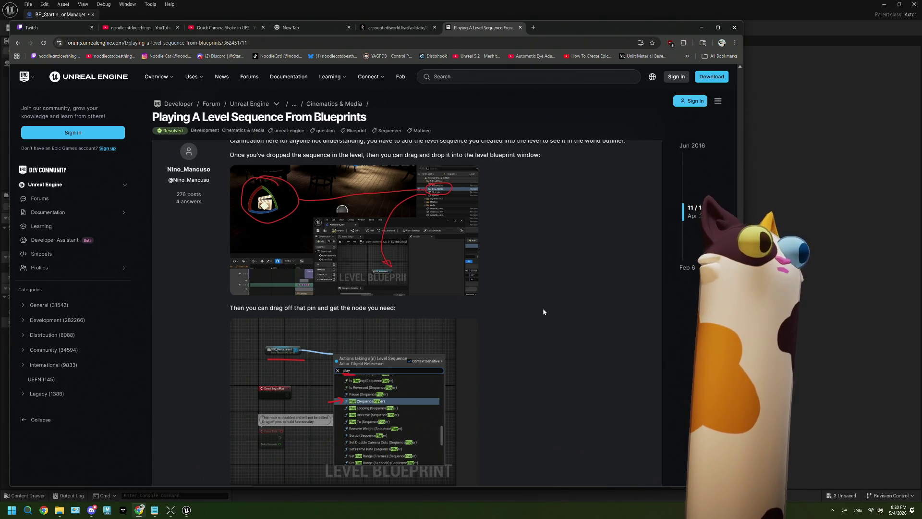
scroll(543, 284, down, 1)
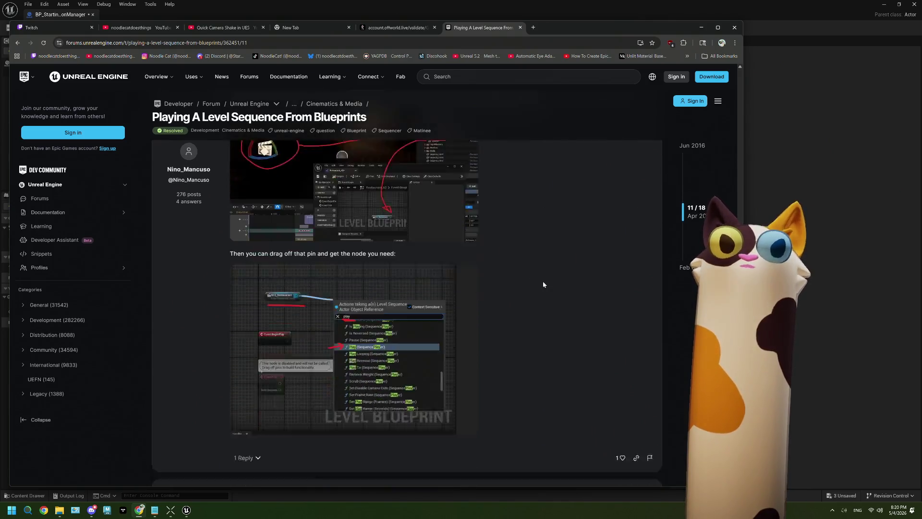
scroll(543, 284, down, 2)
scroll(544, 284, down, 3)
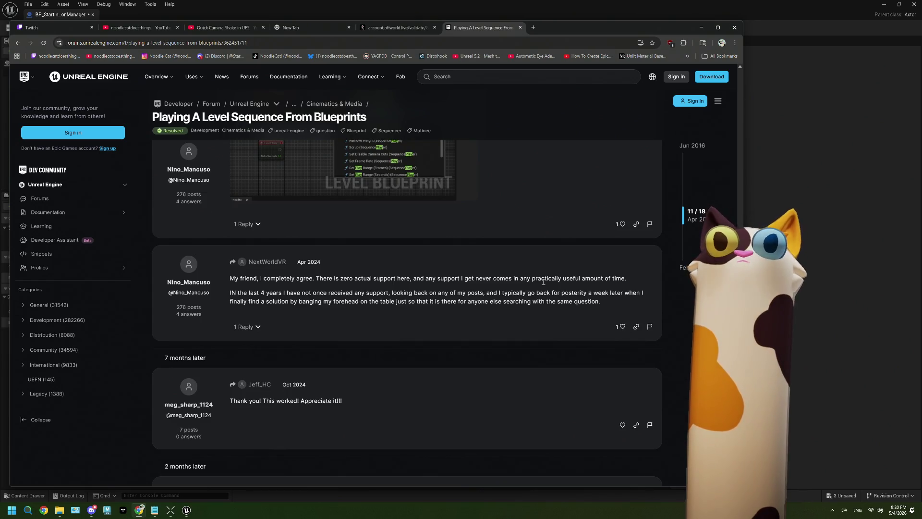
scroll(543, 282, down, 6)
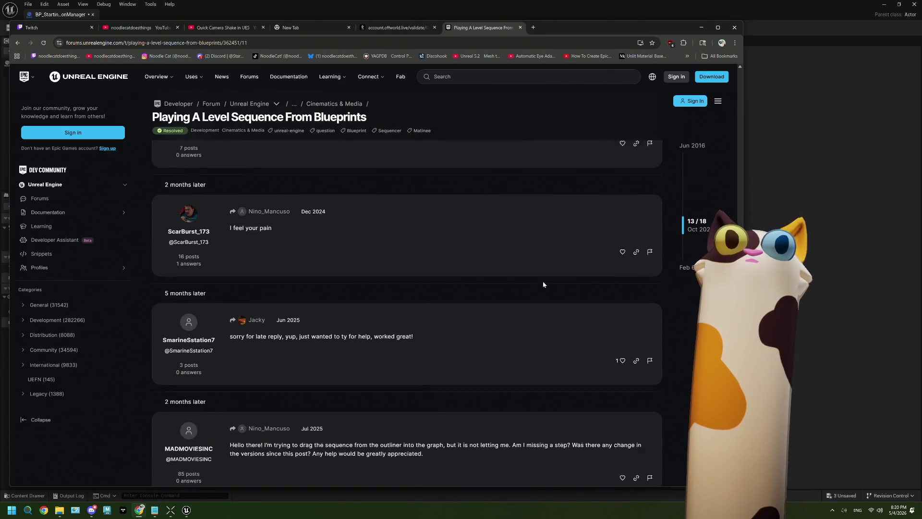
scroll(544, 282, up, 5)
scroll(544, 284, up, 5)
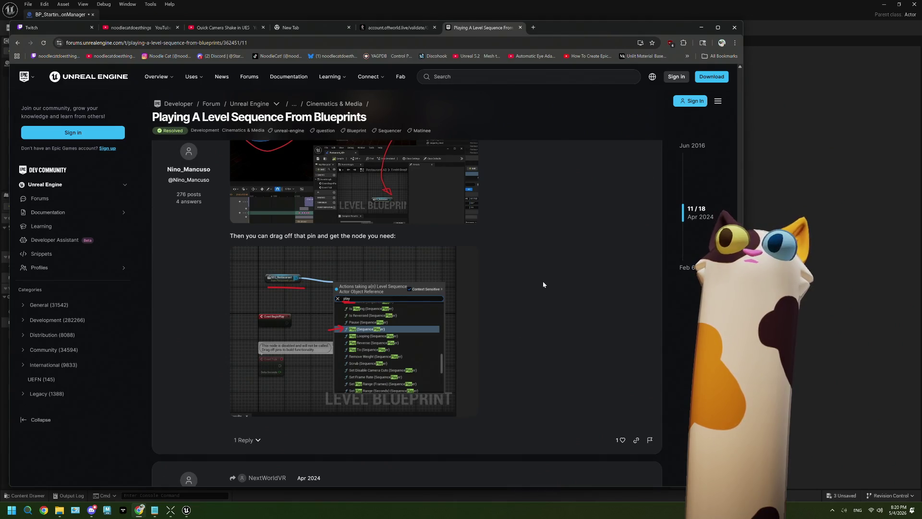
Step: Delete the RANDOM, CamSeqArray and Create Level Sequence Player nodes, recompile, and return to the level editor
click(701, 28)
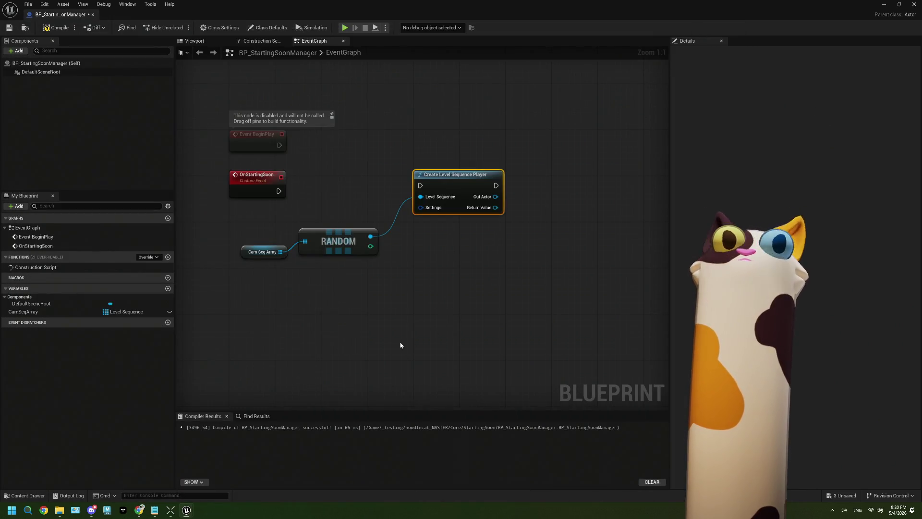
mouse_move(534, 359)
mouse_down()
mouse_move(258, 210)
mouse_move(249, 184)
mouse_move(249, 230)
mouse_up()
key(Delete)
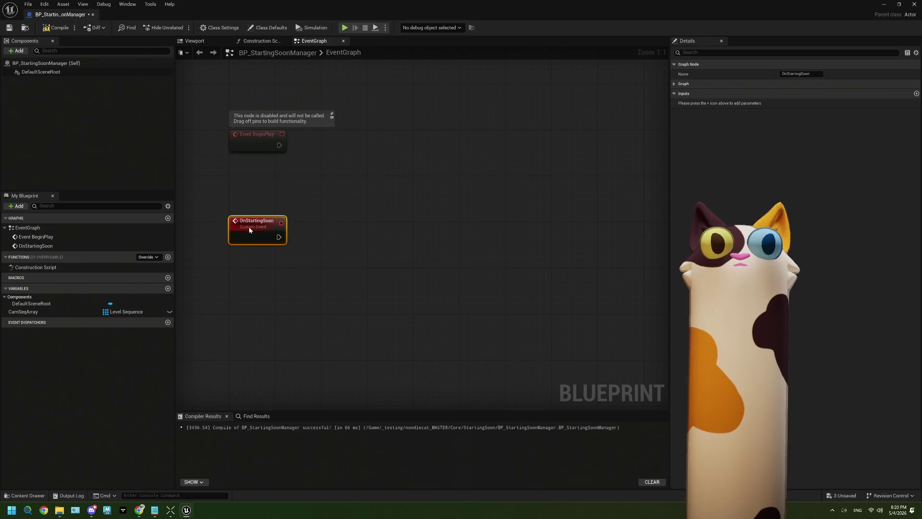
click(56, 28)
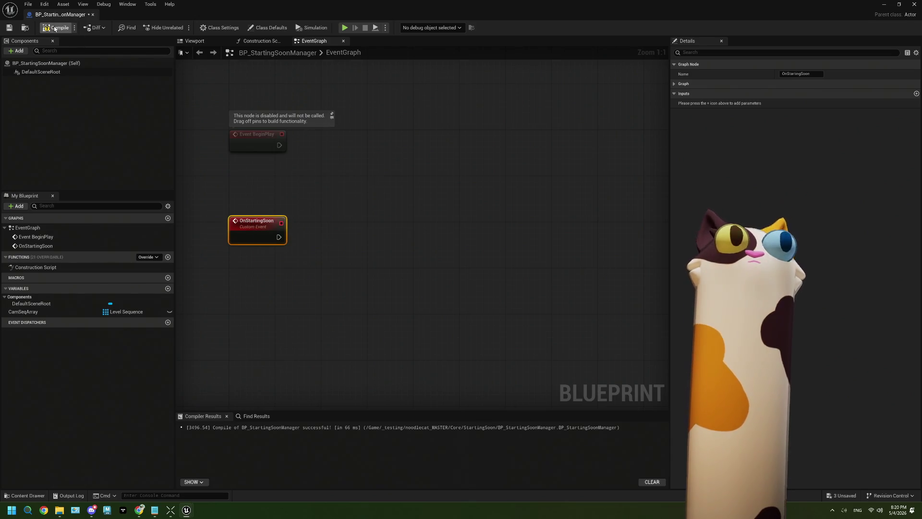
click(884, 5)
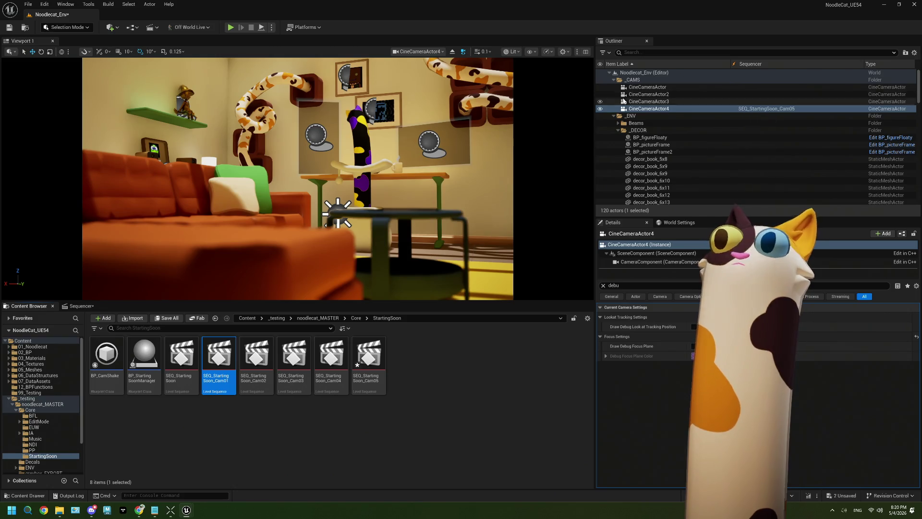
Step: Create a new _SEQ folder under Noodlecat_Env in the Outliner
click(613, 80)
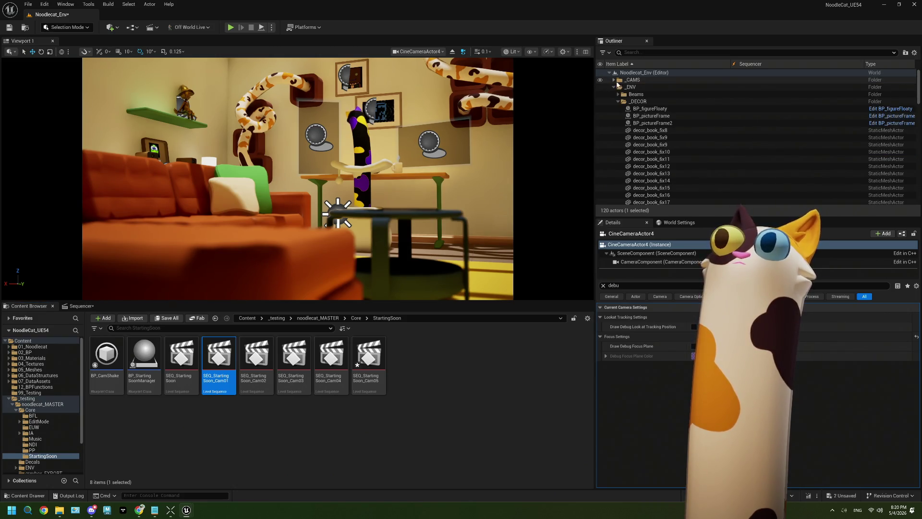
click(628, 75)
right_click(628, 77)
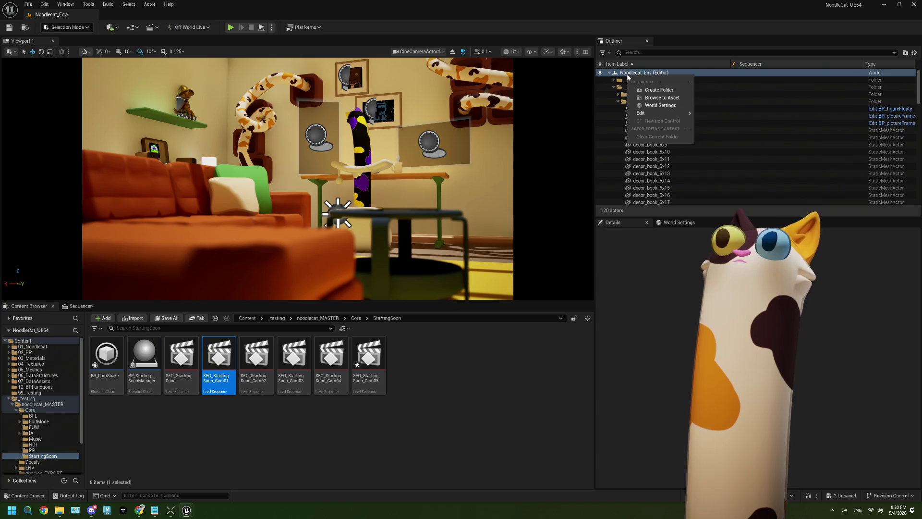
click(655, 90)
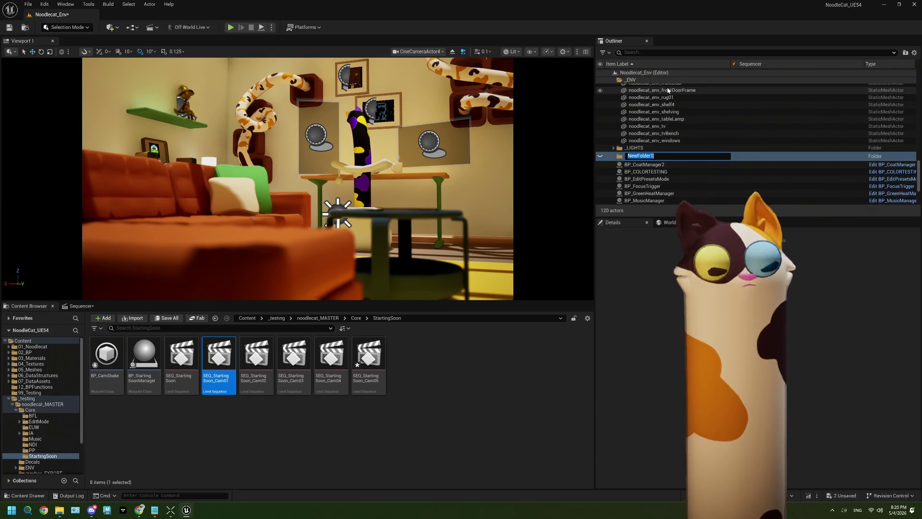
text(_SEQ)
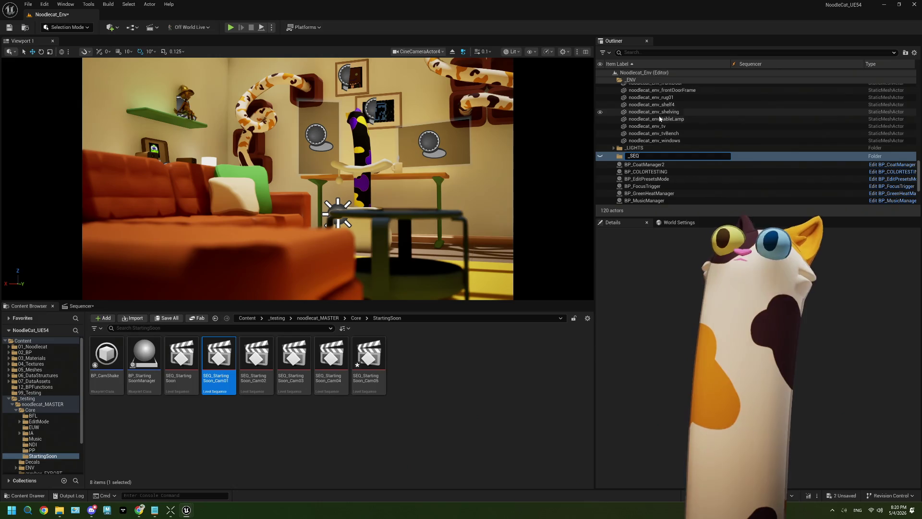
click(648, 127)
scroll(644, 125, up, 10)
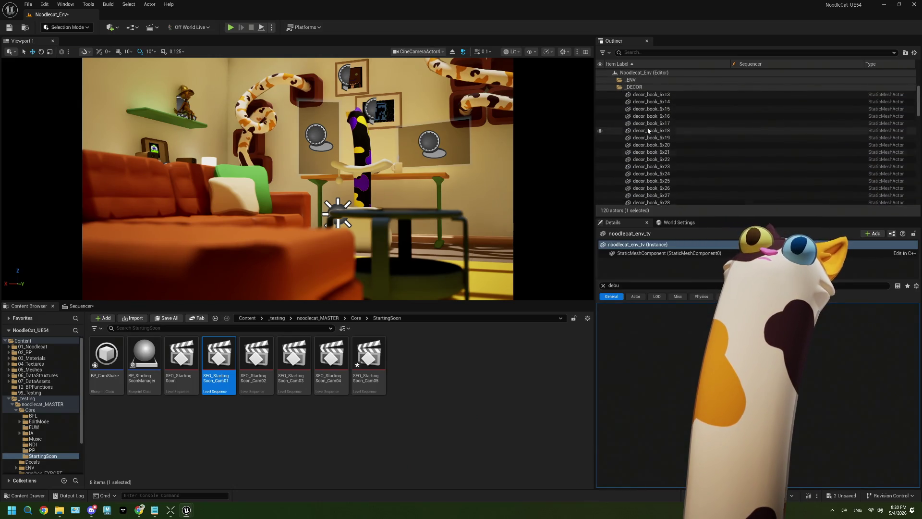
click(613, 87)
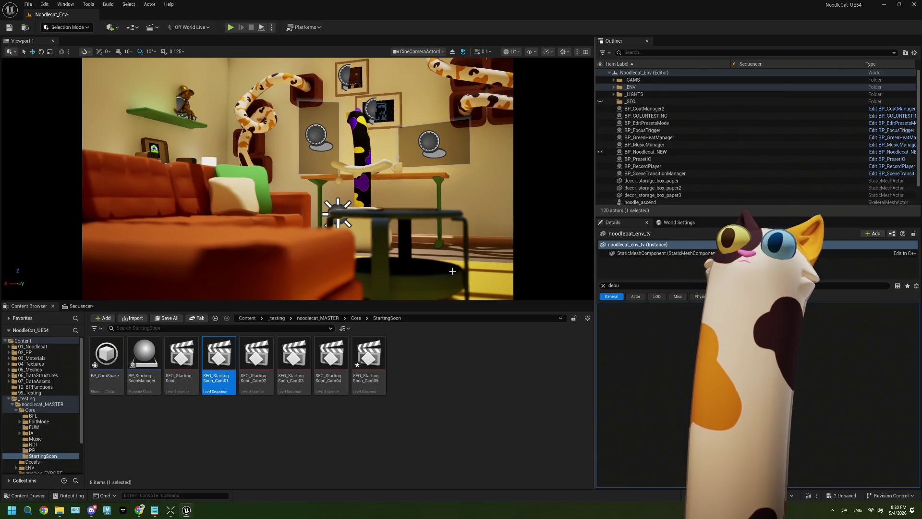
Step: Place SEQ_StartingSoon_Cam01–05 in the level, file them under _SEQ, clear the Details filter, and save
shift+click(369, 360)
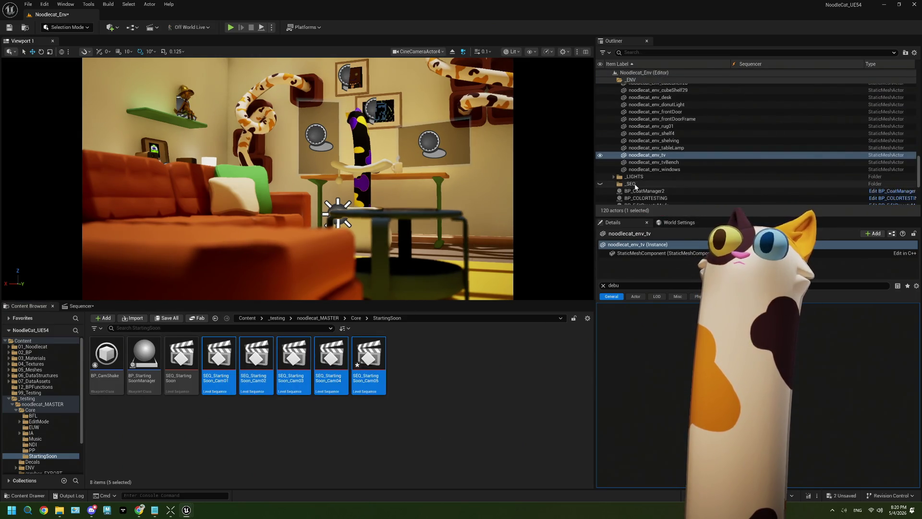
scroll(694, 190, down, 5)
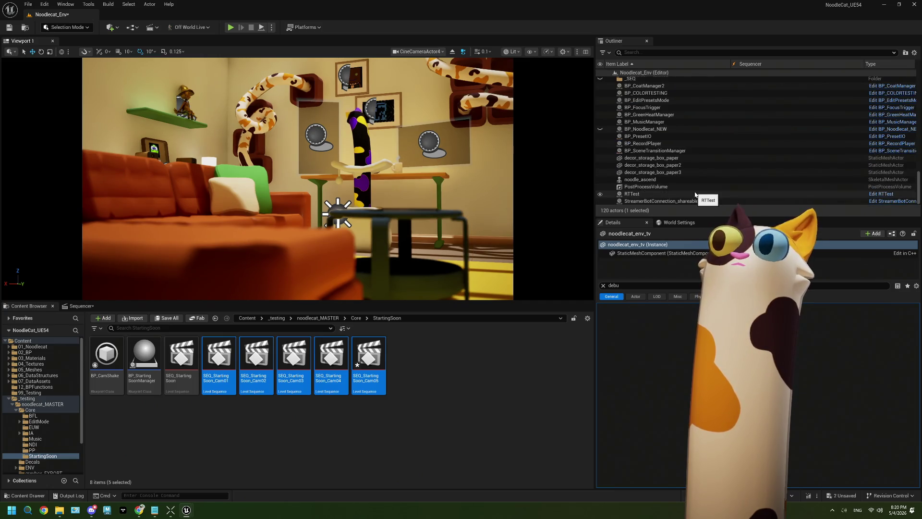
mouse_move(294, 360)
mouse_down()
mouse_move(339, 267)
mouse_move(390, 262)
mouse_up()
scroll(667, 181, up, 1)
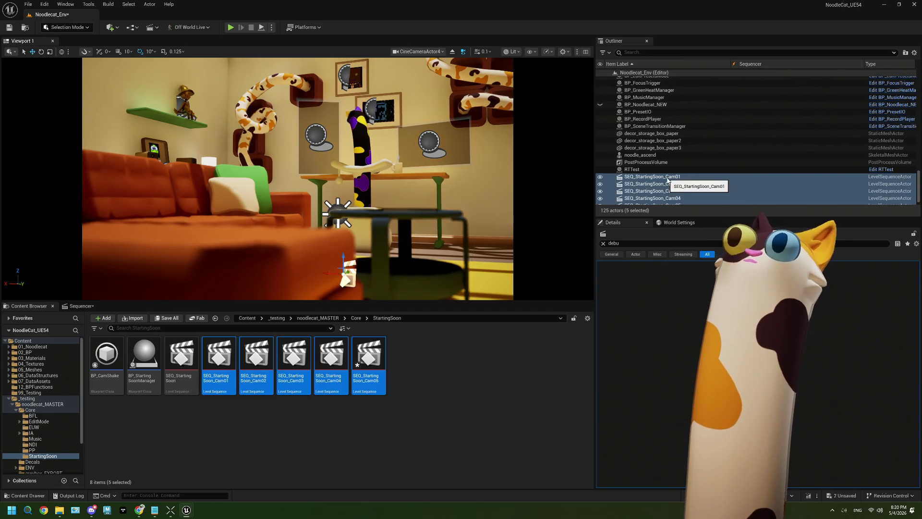
mouse_move(668, 180)
mouse_down()
mouse_move(672, 153)
mouse_move(634, 145)
mouse_up()
scroll(673, 152, up, 5)
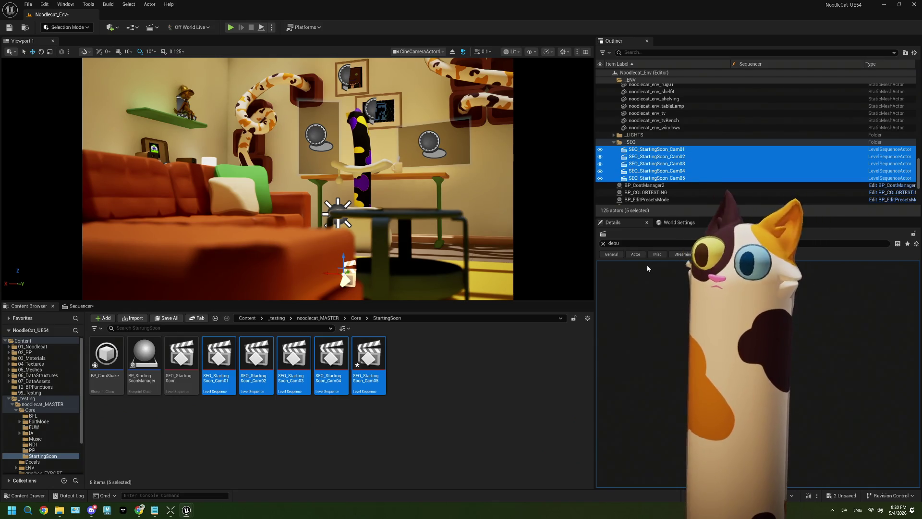
click(604, 243)
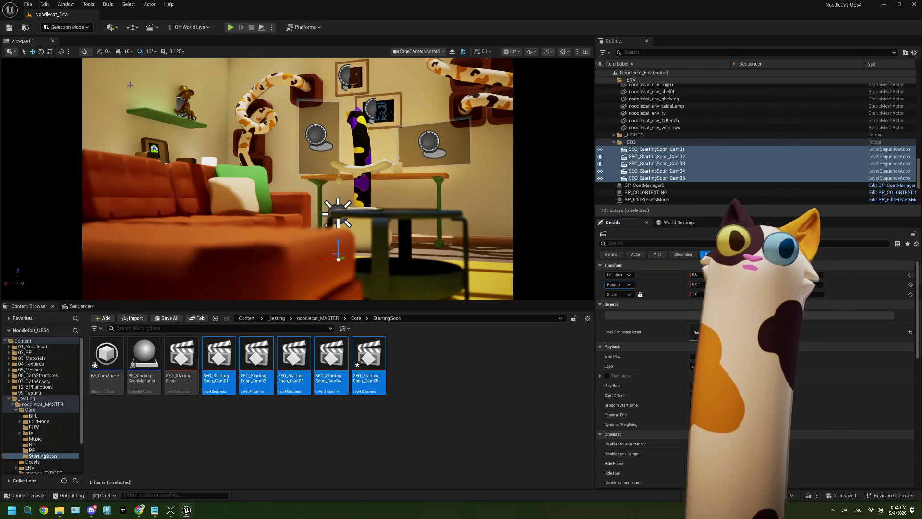
click(10, 28)
click(453, 393)
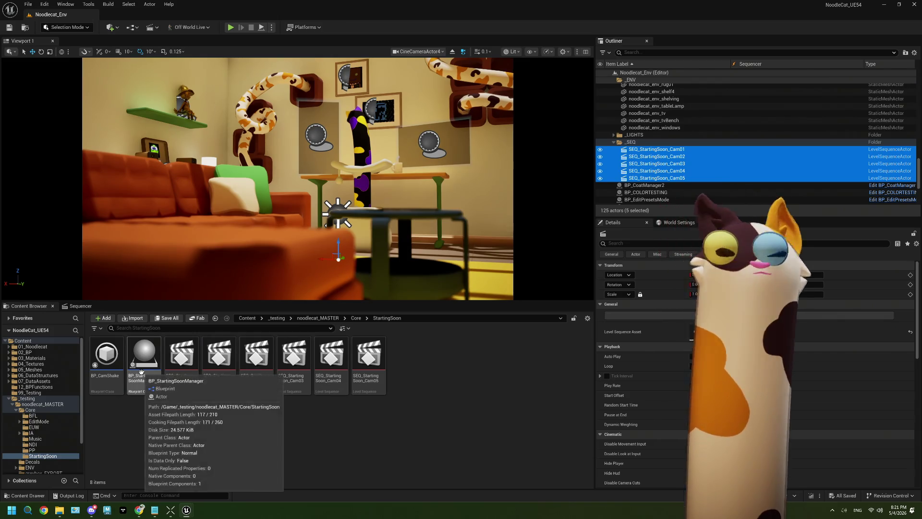
Step: Open BP_StartingSoonManager and add a BeginPlay-driven Get All Actors Of Class with Tag node for Level Sequence Actor, tag StartingSoon, then compile
double_click(147, 356)
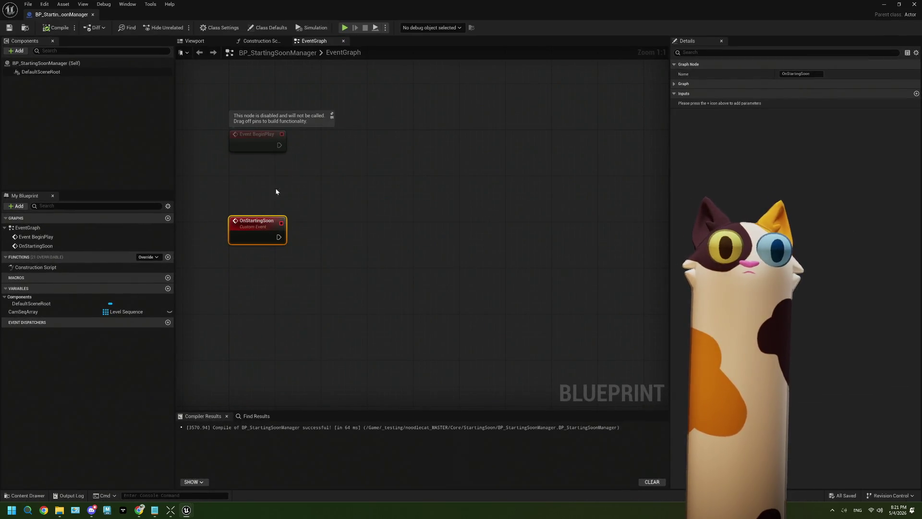
click(269, 148)
drag(279, 146, 333, 153)
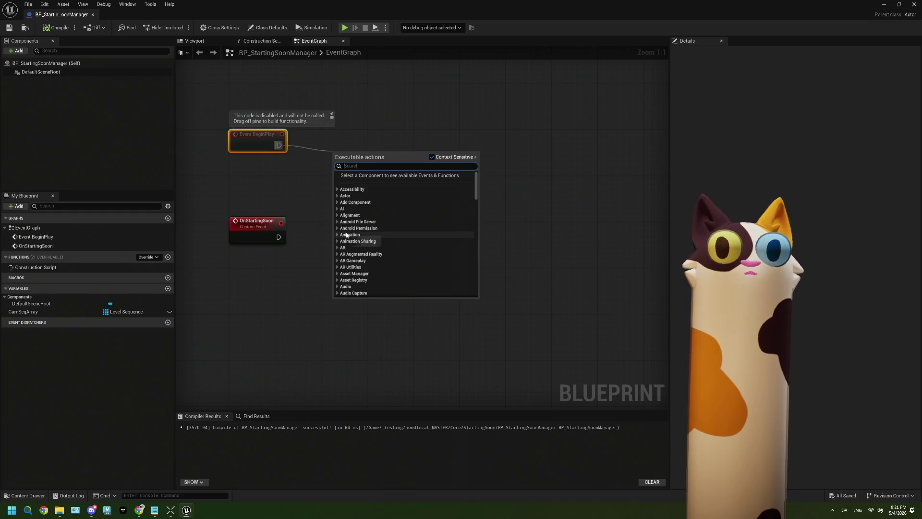
text(get ac)
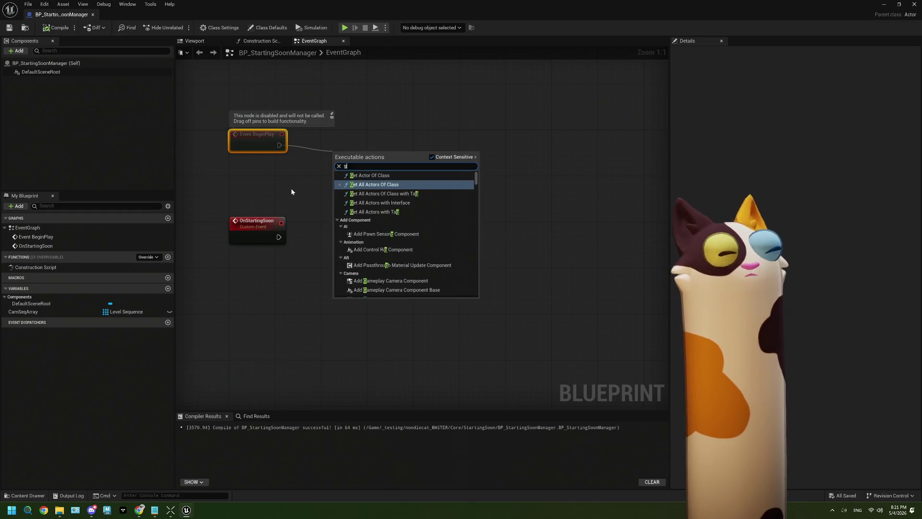
click(443, 199)
drag(370, 151, 354, 134)
click(337, 178)
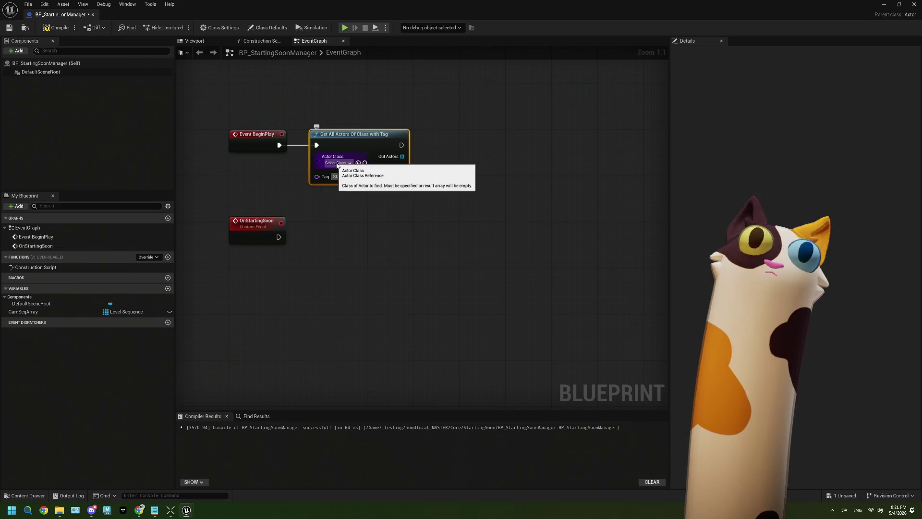
click(338, 164)
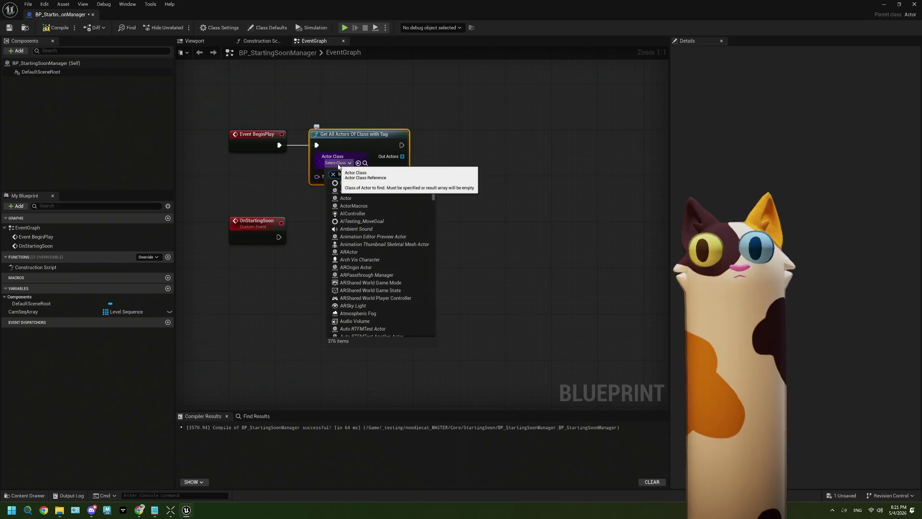
text(levelse)
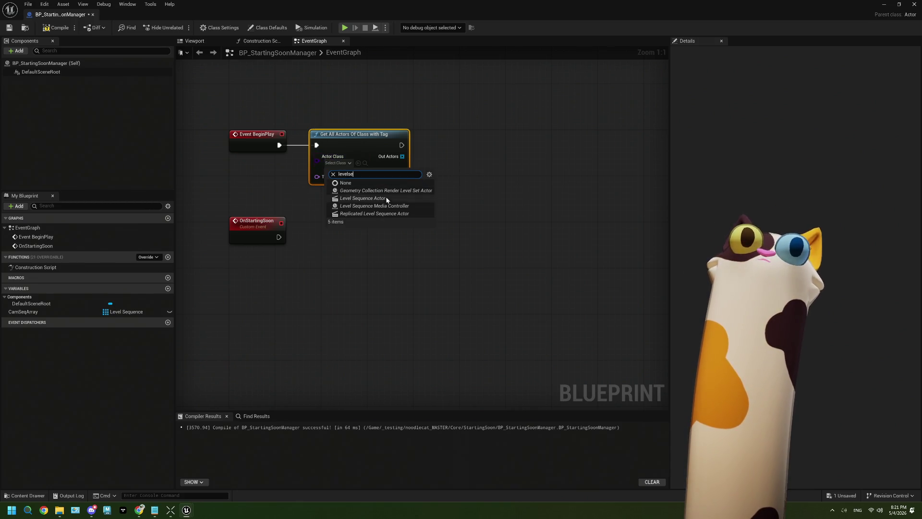
click(384, 198)
click(52, 27)
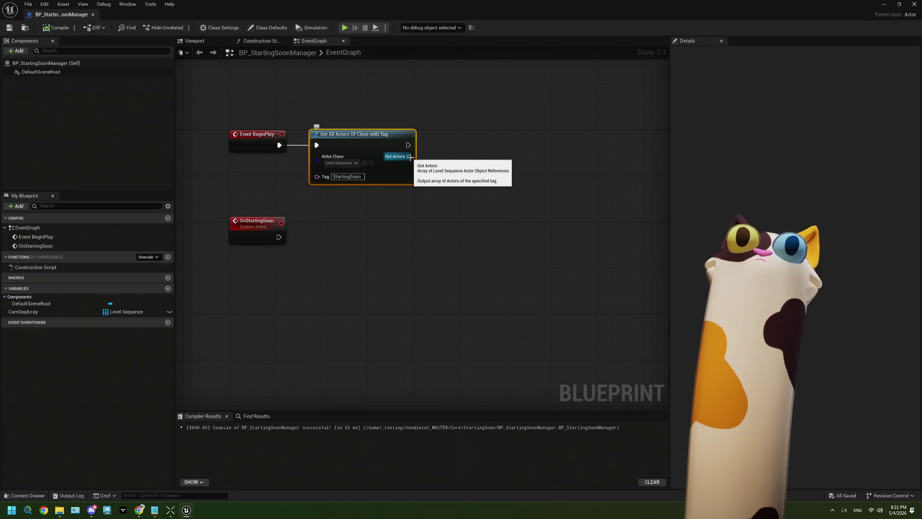
Step: Try a For Each off Out Actors, then add a Play node off the array element
drag(410, 157, 452, 166)
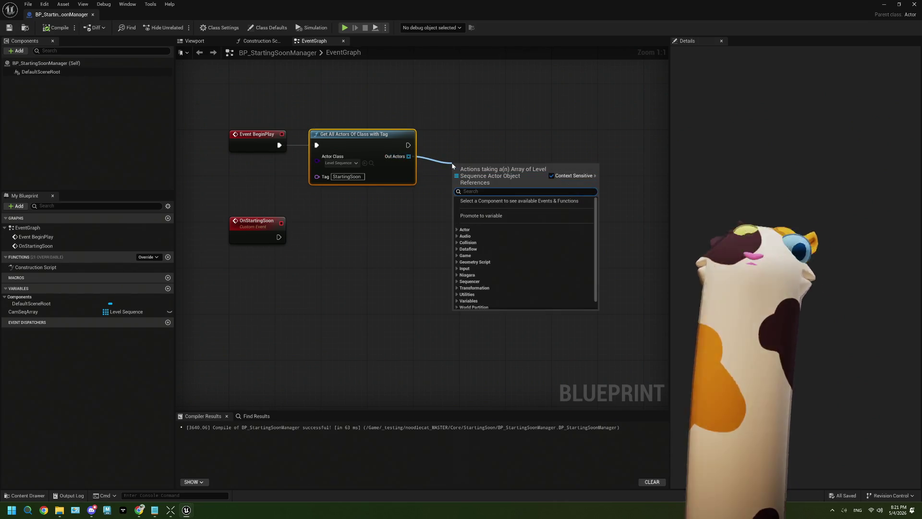
text(for each)
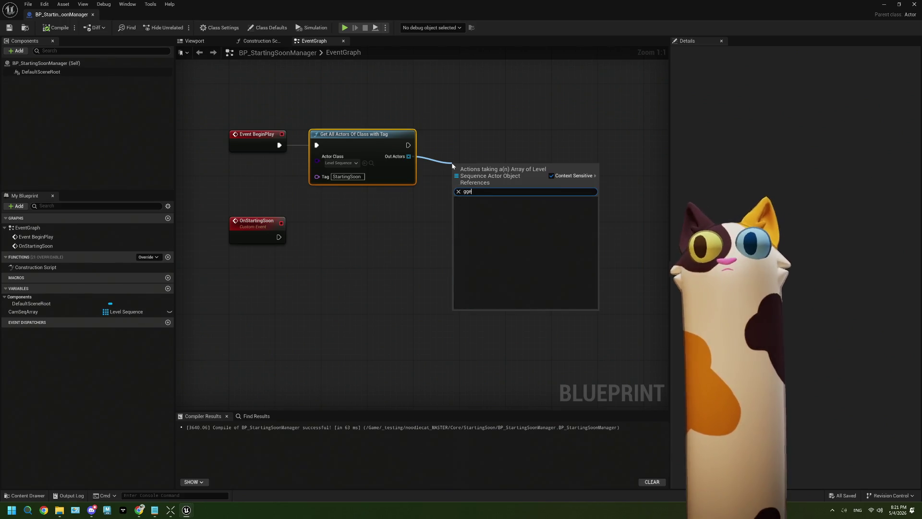
key(Escape)
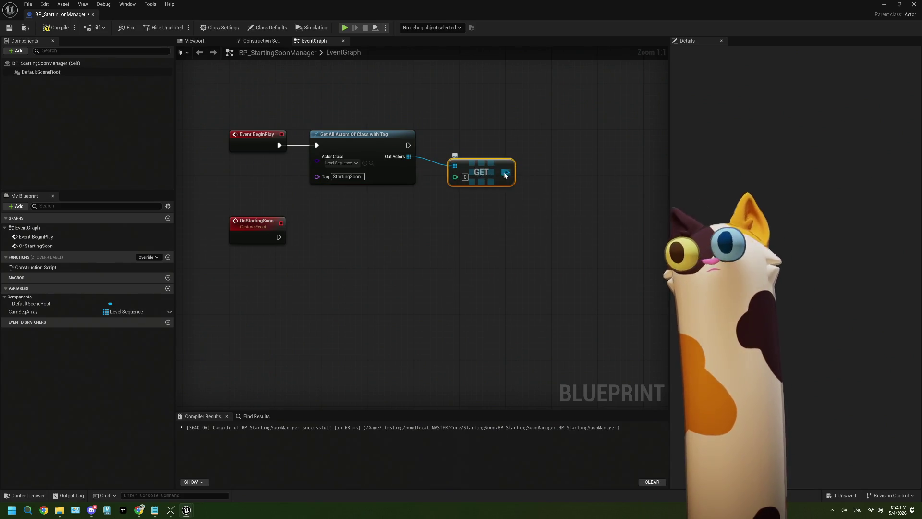
drag(507, 172, 532, 227)
text(play)
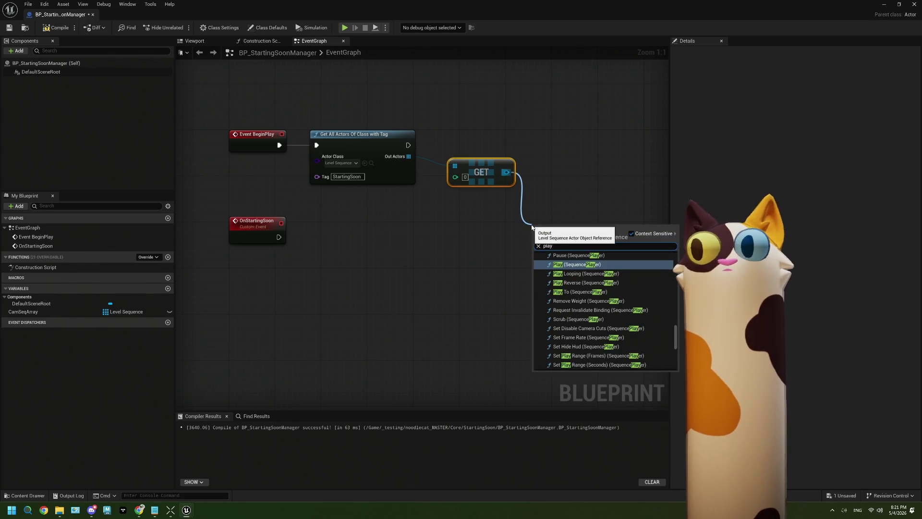
click(580, 268)
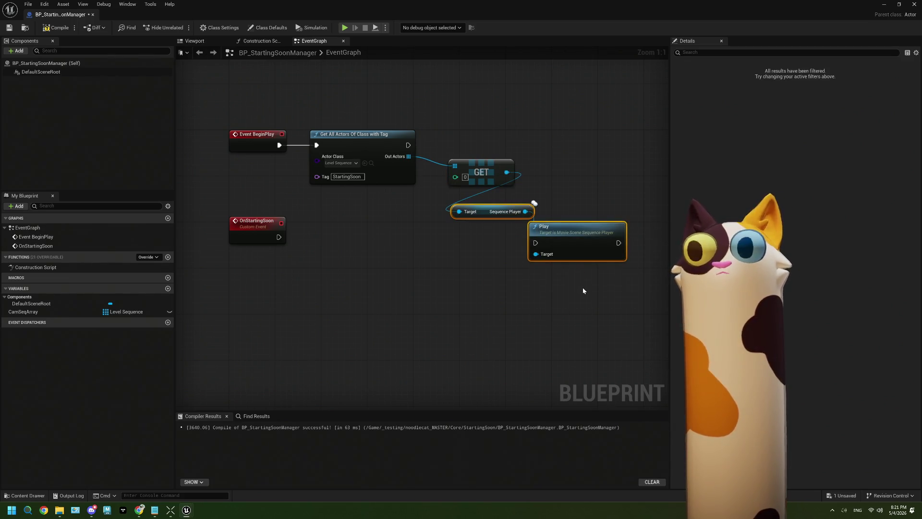
Step: Delete the GET, getter and Play nodes, then compile and save the blueprint
drag(583, 287, 460, 120)
key(Delete)
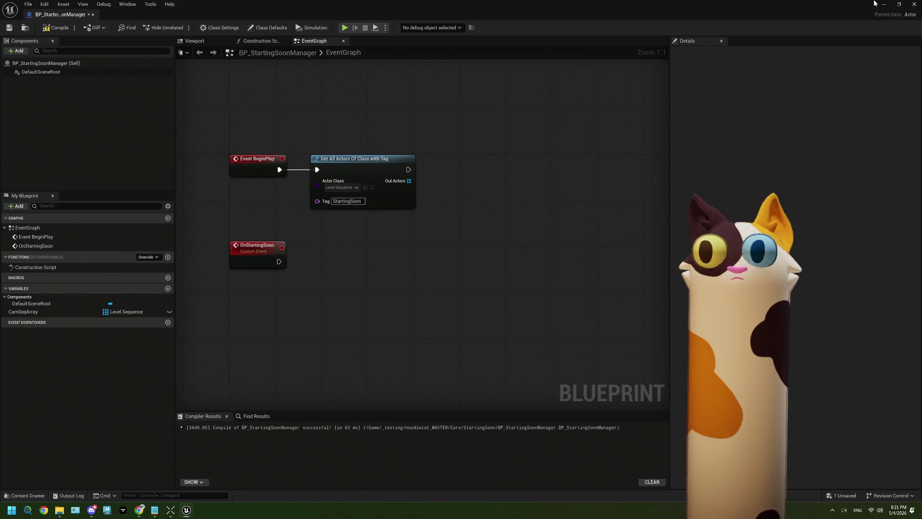
click(56, 27)
click(9, 28)
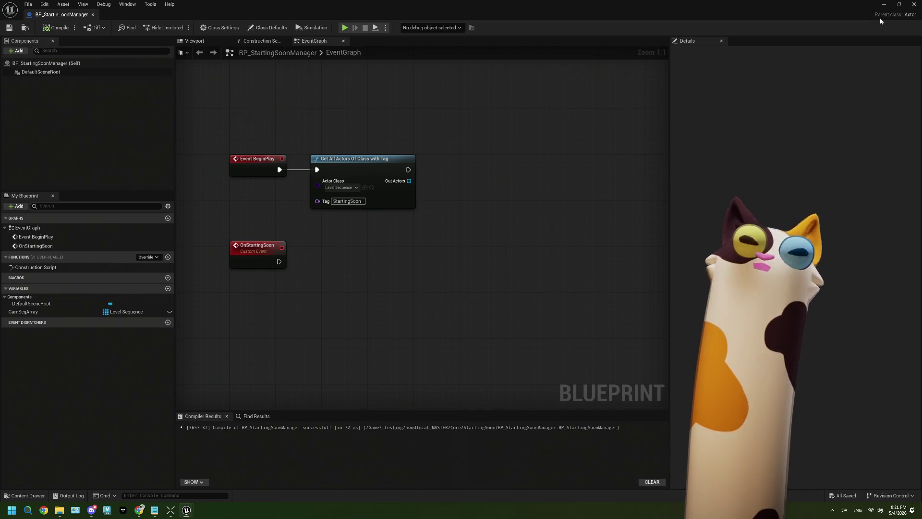
key(alt+Tab)
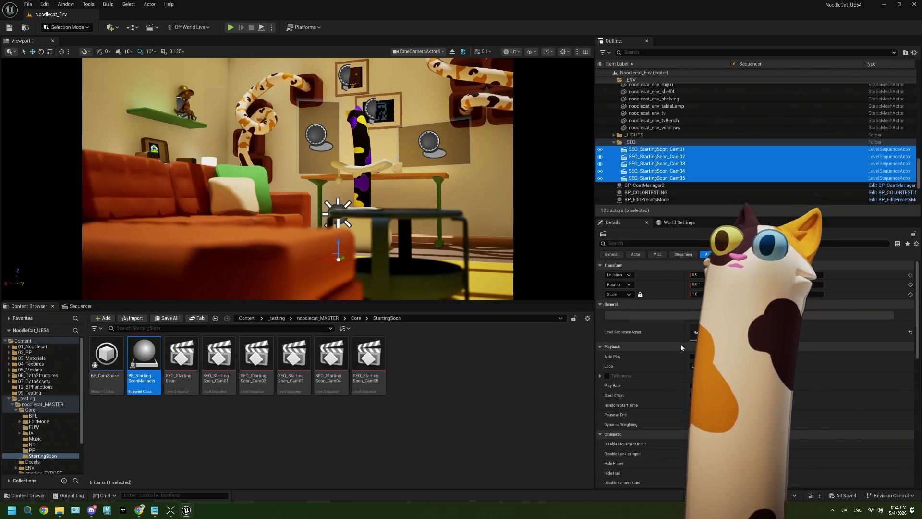
Step: Add a Tags entry to the five selected SEQ_StartingSoon actors
click(675, 244)
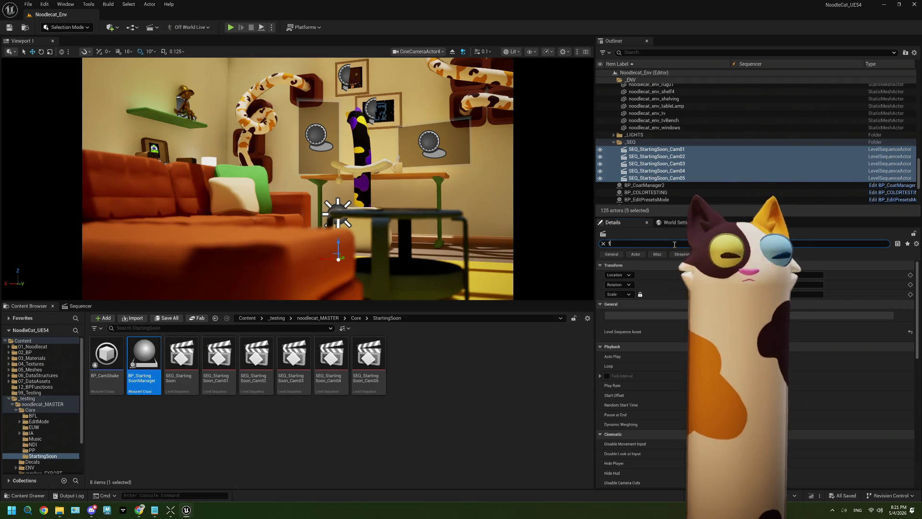
text(tag)
click(742, 284)
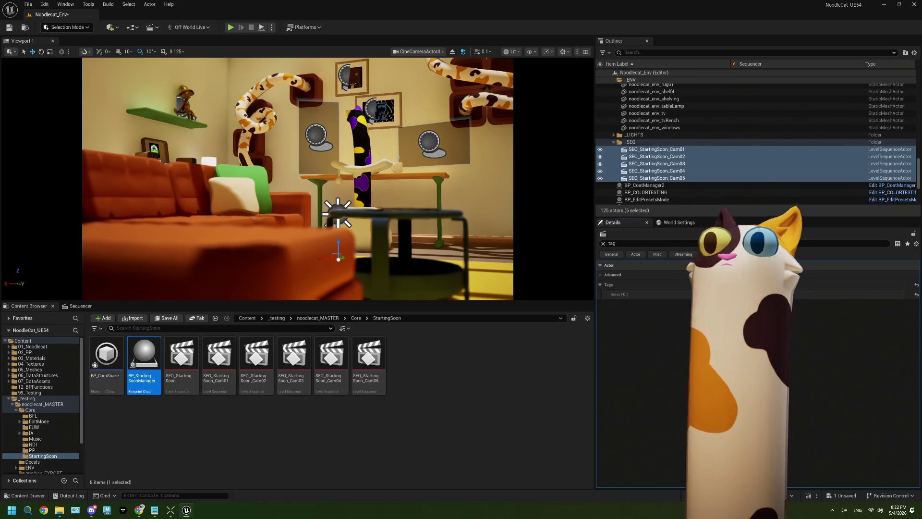
Step: Check the tags on Cam01–Cam04 individually, save the level, and reopen BP_StartingSoonManager
click(675, 156)
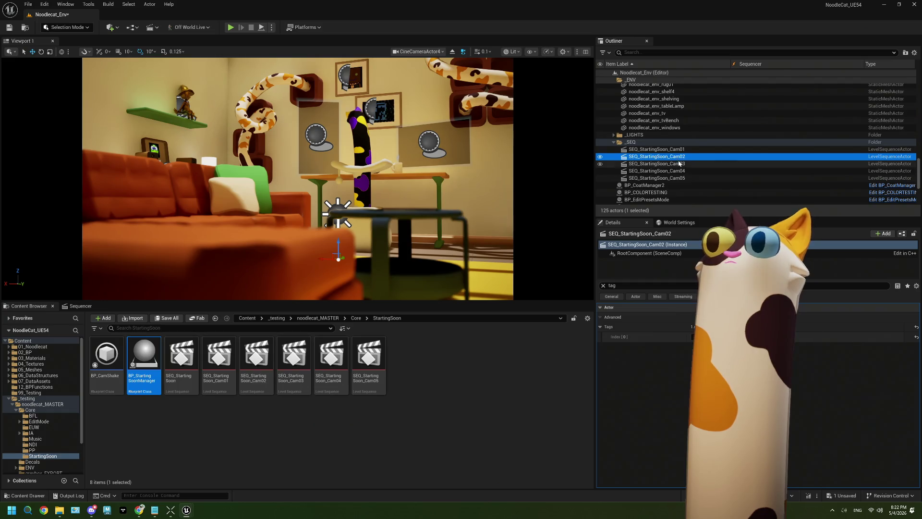
click(675, 164)
click(675, 171)
click(675, 150)
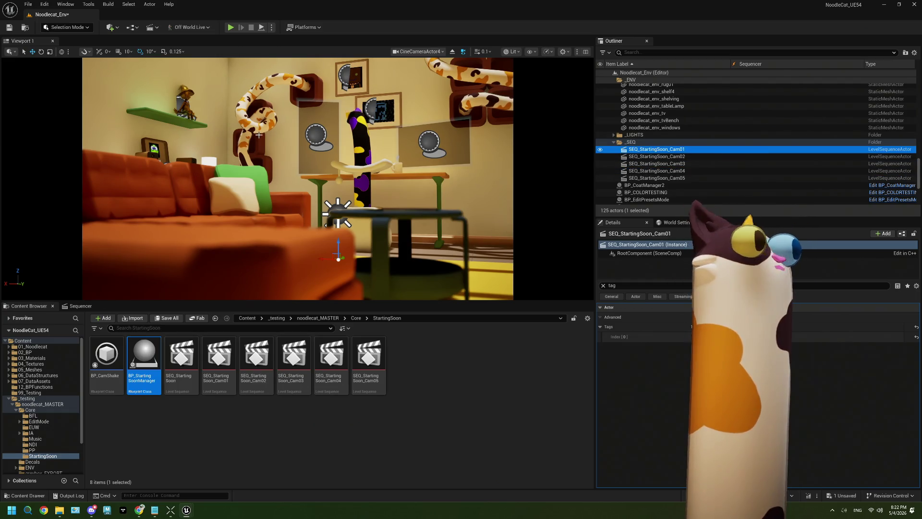
click(11, 29)
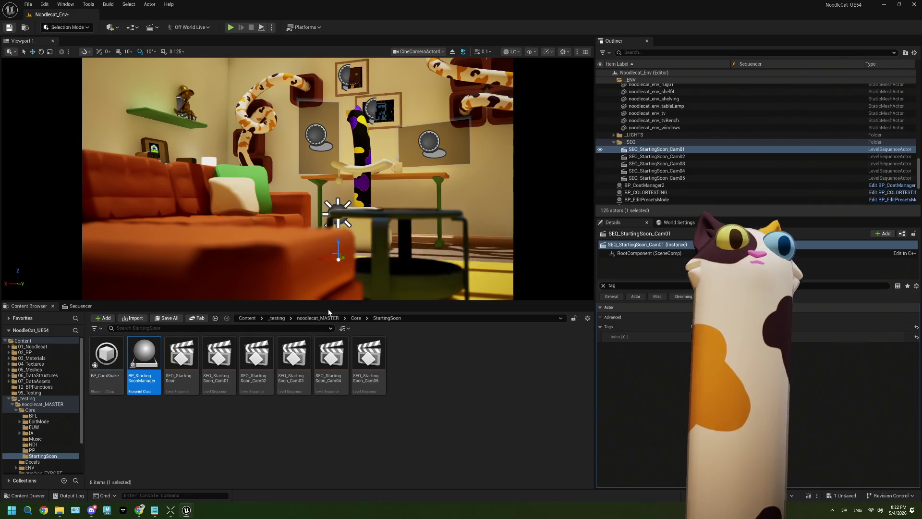
double_click(144, 358)
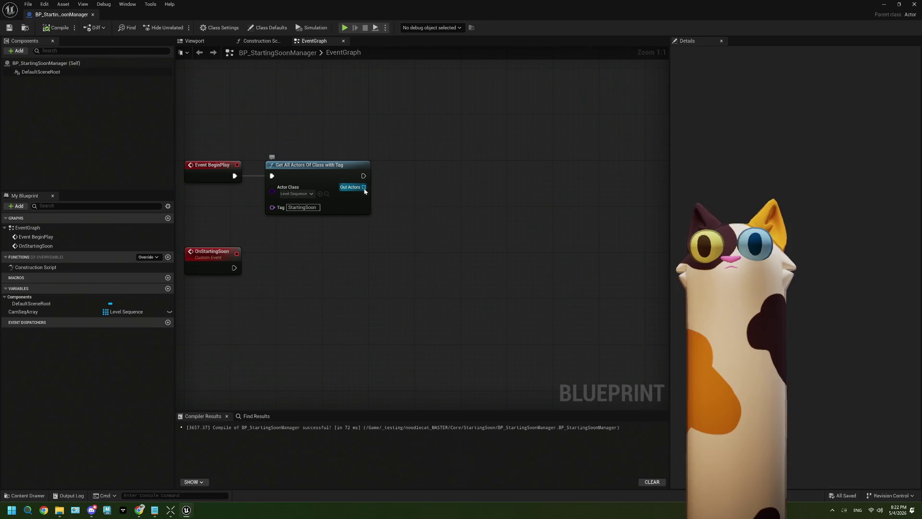
Step: Delete the old CamSeqArray variable and promote Out Actors to a new CamSeqArray variable via a SET node
mouse_move(363, 187)
mouse_down()
mouse_move(411, 194)
mouse_move(403, 188)
mouse_up()
click(58, 312)
key(Delete)
click(446, 261)
text(CamSeqArray)
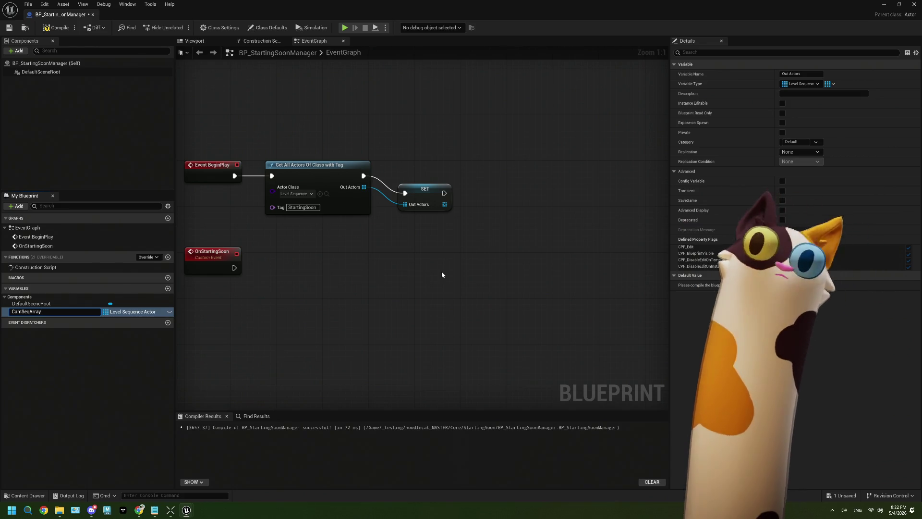
key(Return)
click(426, 190)
drag(315, 256, 368, 218)
mouse_move(68, 312)
mouse_down()
mouse_move(218, 285)
mouse_move(266, 300)
mouse_move(261, 266)
mouse_up()
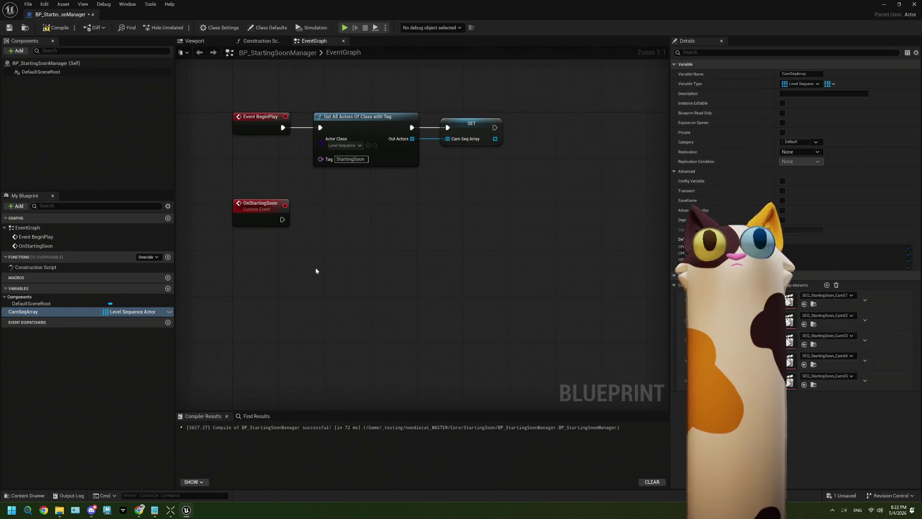
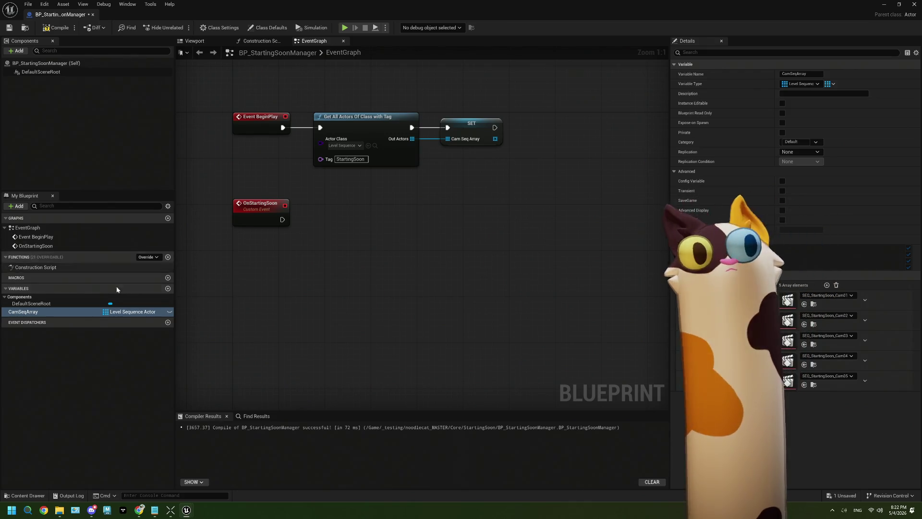
Step: Place a CamSeqArray getter and feed it into a Random Array Item node
drag(28, 311, 274, 320)
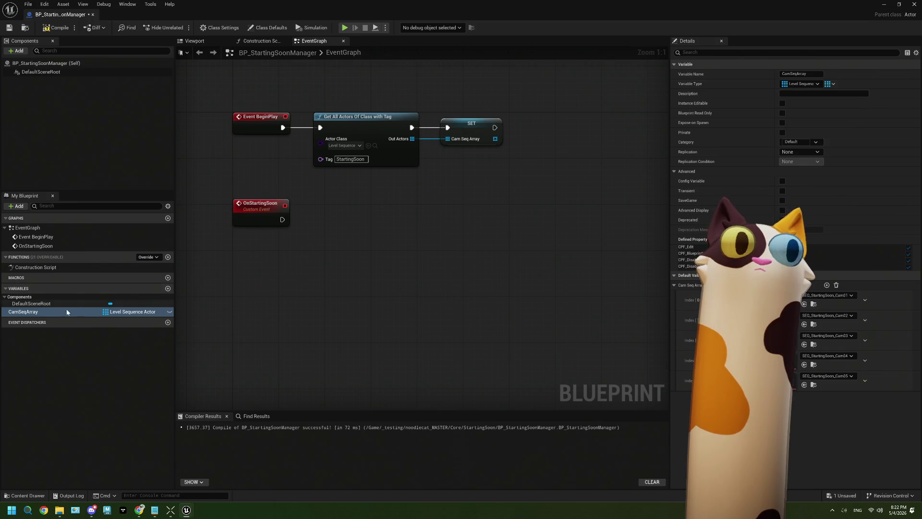
mouse_move(72, 311)
mouse_down()
mouse_move(226, 286)
mouse_move(356, 279)
mouse_move(302, 277)
mouse_up()
click(251, 301)
text(random)
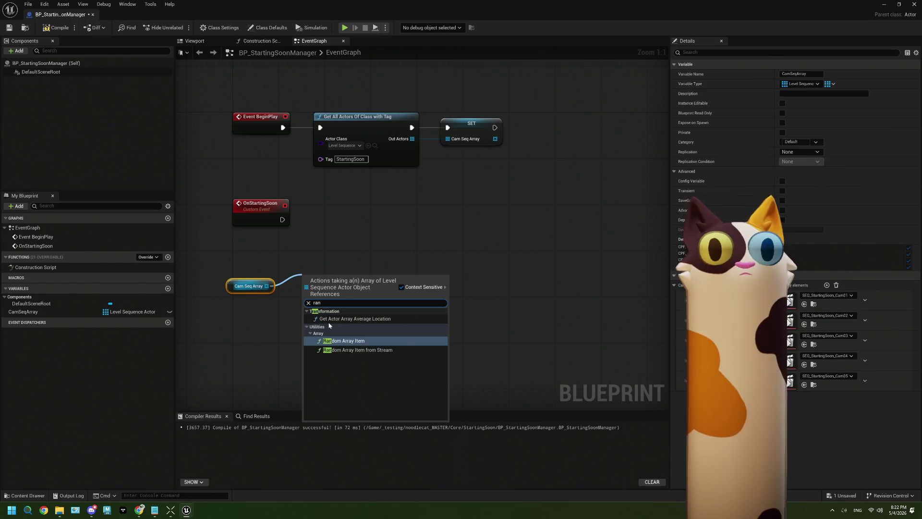
key(Return)
Step: Add a Play node for the randomly chosen sequence's Sequence Player
mouse_move(373, 282)
mouse_down()
mouse_move(403, 288)
mouse_move(406, 238)
mouse_up()
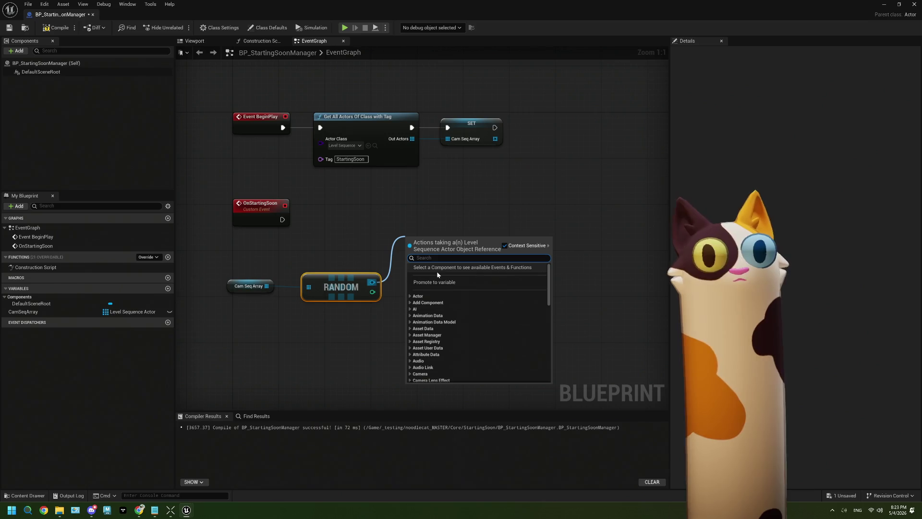
text(play)
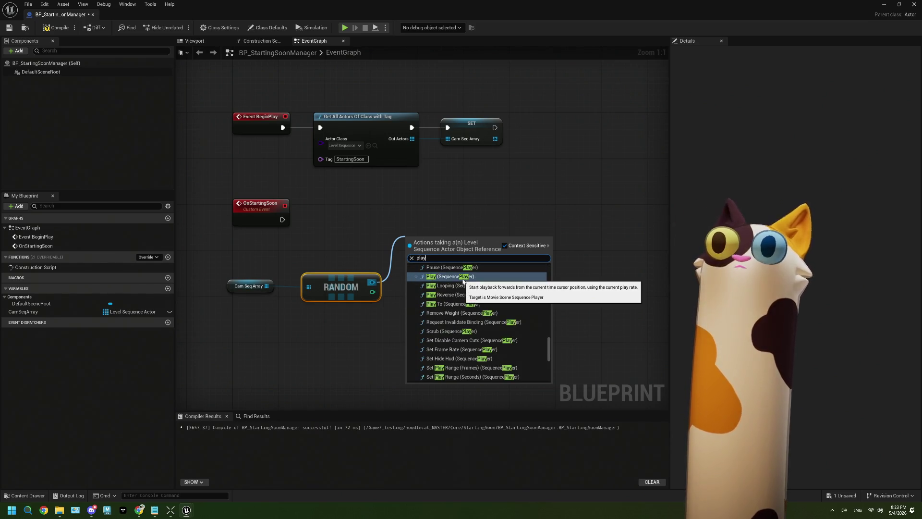
click(450, 276)
drag(444, 253, 485, 248)
Step: Arrange Play above the Sequence Player node, abandoning an unused 'end' action search
drag(353, 215, 359, 294)
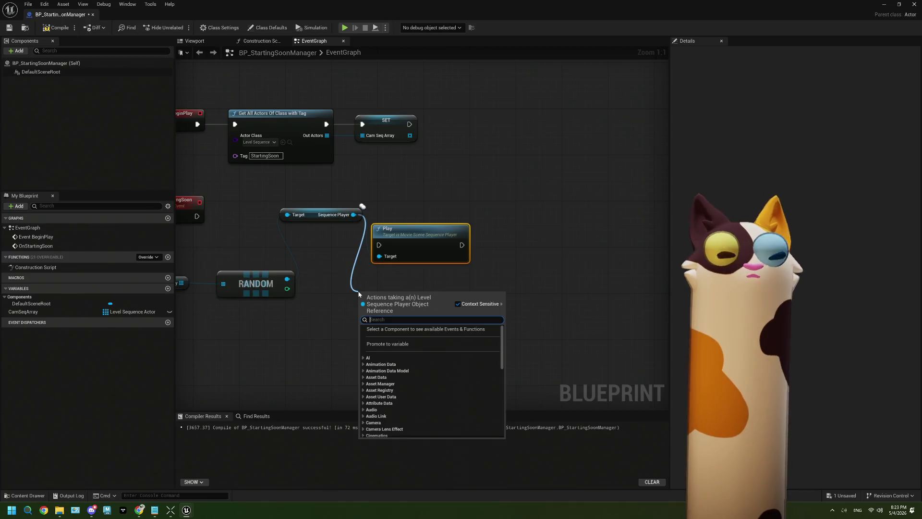
text(en)
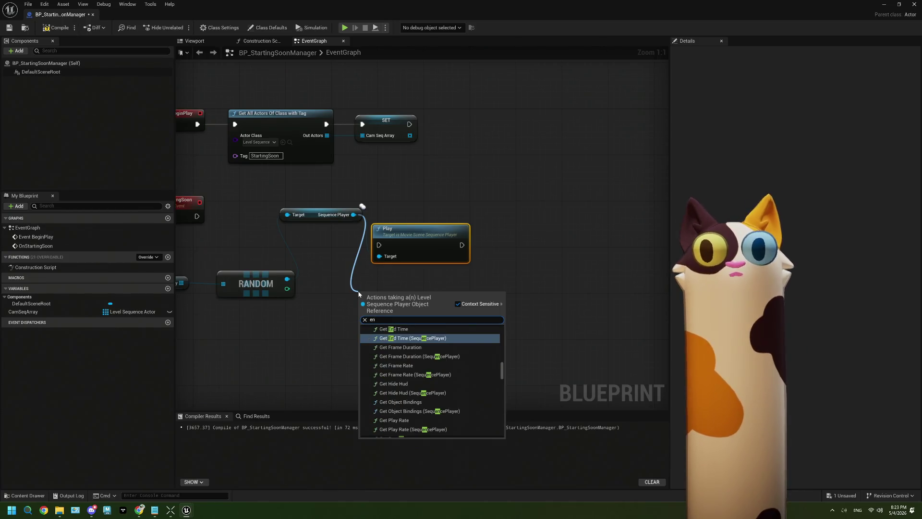
text(d)
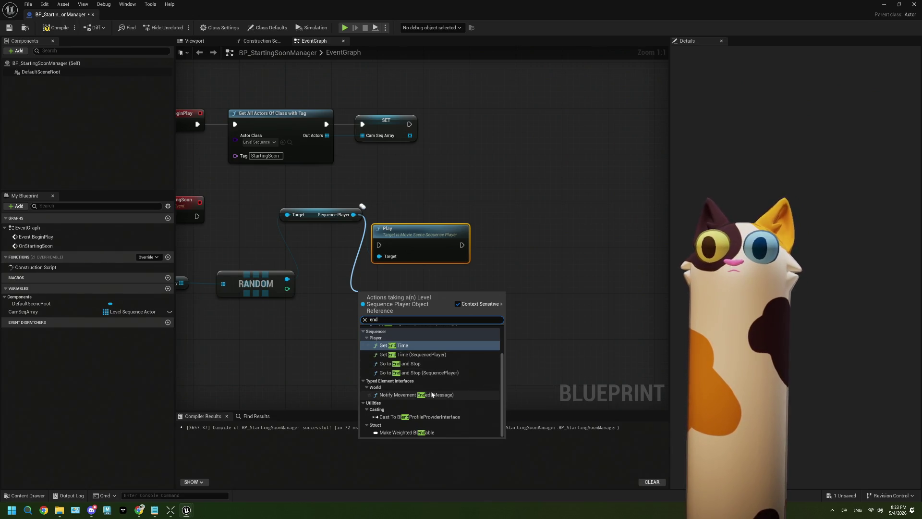
scroll(432, 395, up, 1)
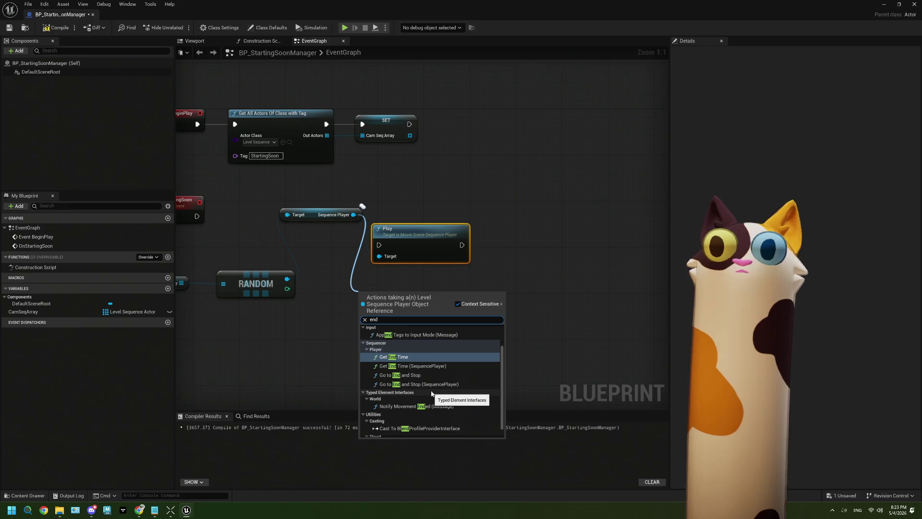
scroll(432, 392, up, 4)
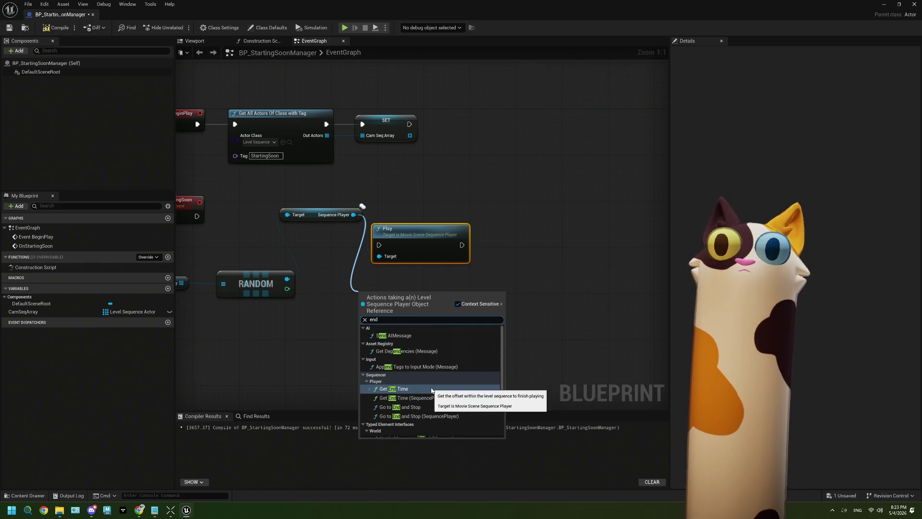
key(Escape)
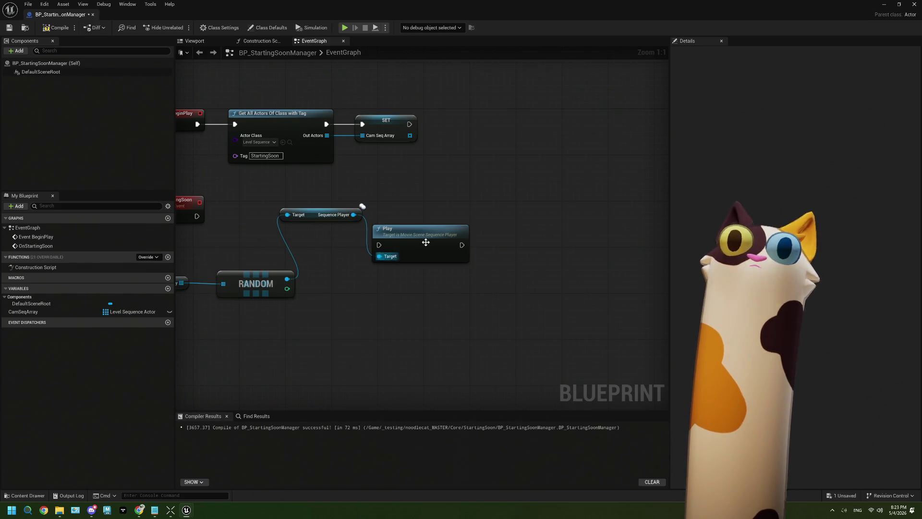
mouse_move(435, 244)
mouse_down()
mouse_move(446, 227)
mouse_move(480, 215)
mouse_up()
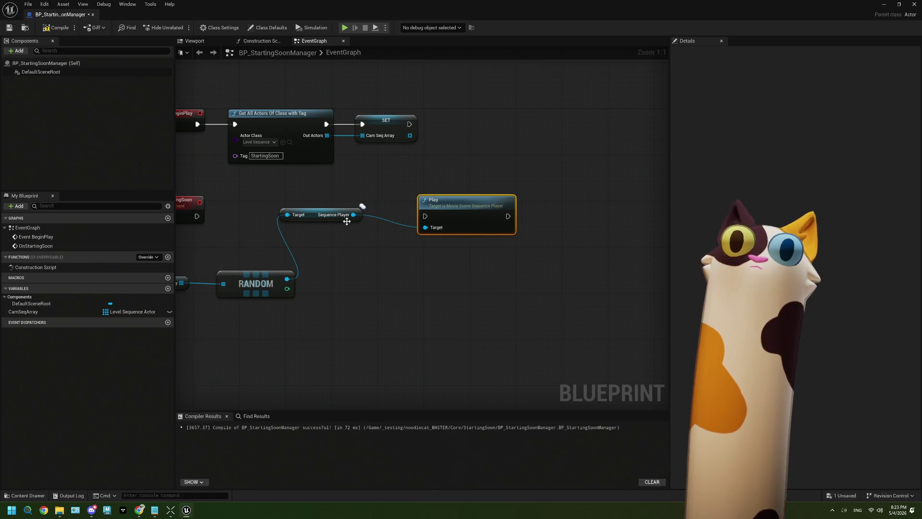
mouse_move(347, 221)
mouse_down()
mouse_move(380, 286)
mouse_move(350, 296)
mouse_move(446, 274)
mouse_move(412, 272)
mouse_move(421, 299)
mouse_move(411, 294)
mouse_up()
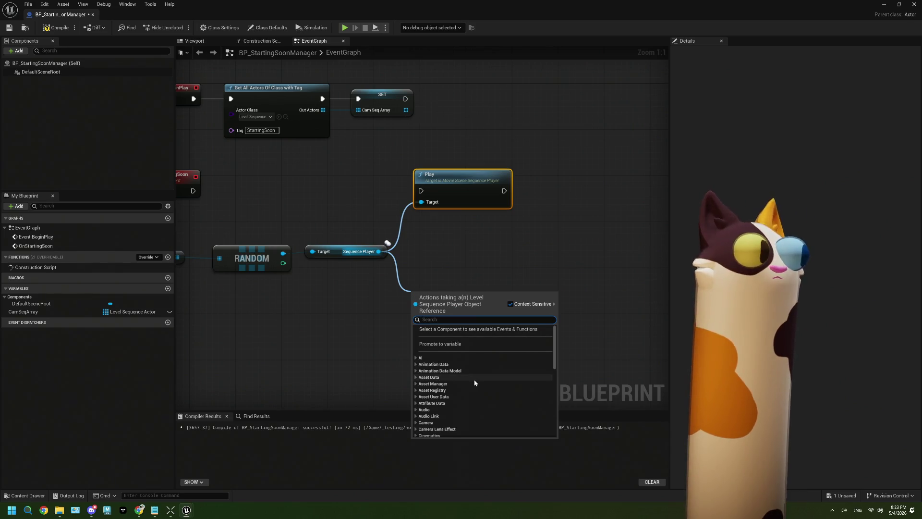
Step: Bind a new OnStop_Event custom event to the Sequence Player's On Stop
text(ende)
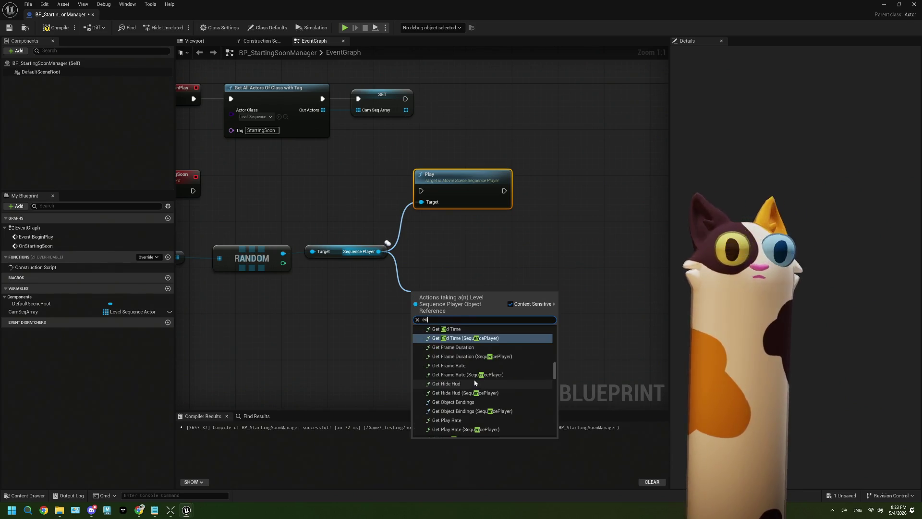
key(BackSpace)
key(BackSpace)
key(BackSpace)
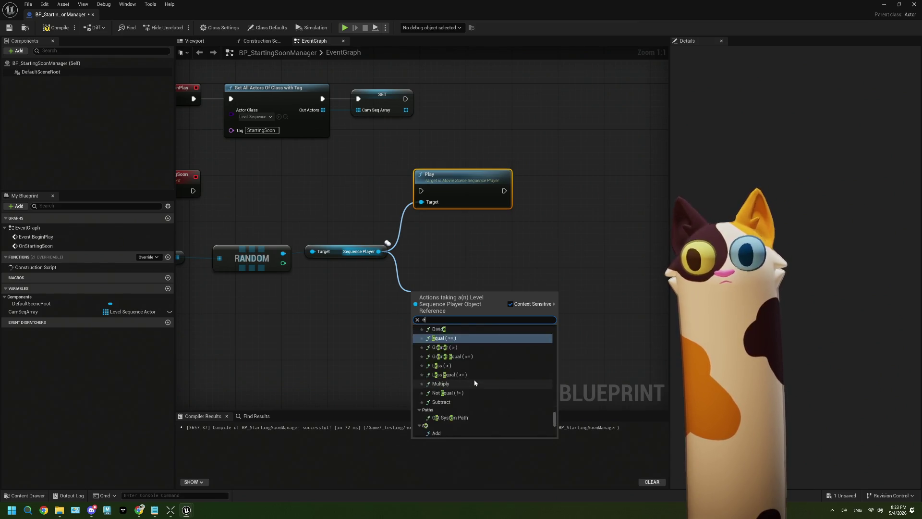
text(stop)
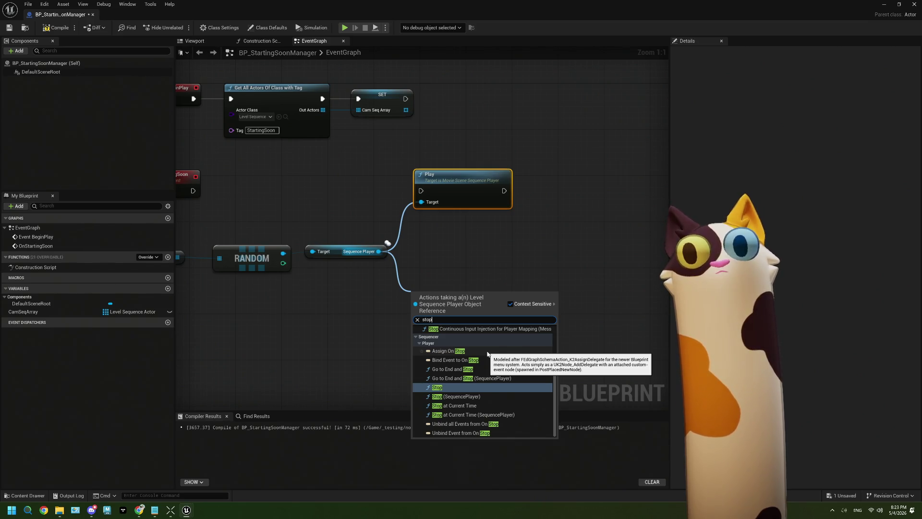
click(487, 354)
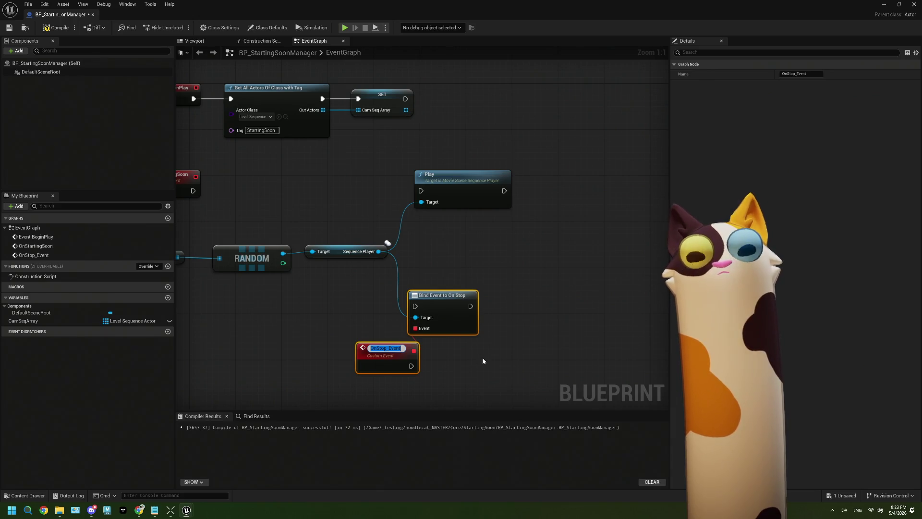
key(Return)
Step: Tidy the graph around OnStop_Event and move the Play node down and right
click(482, 357)
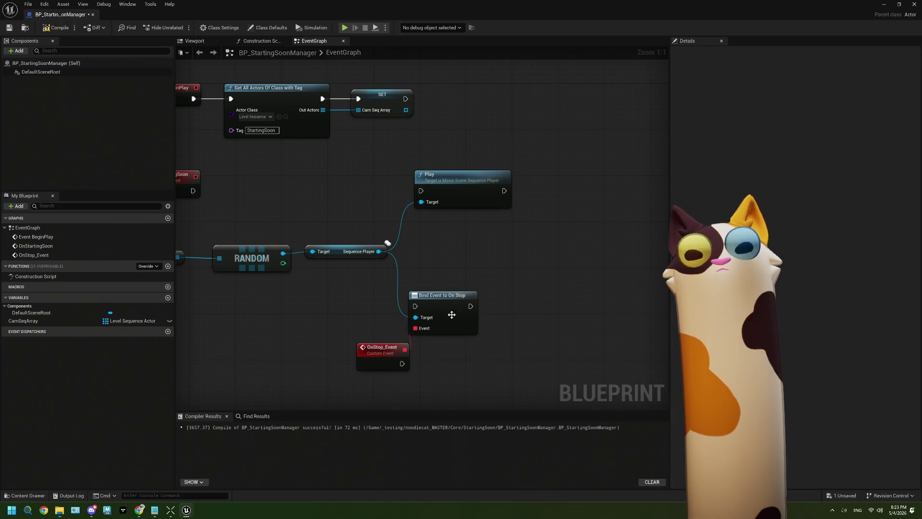
drag(442, 364, 476, 361)
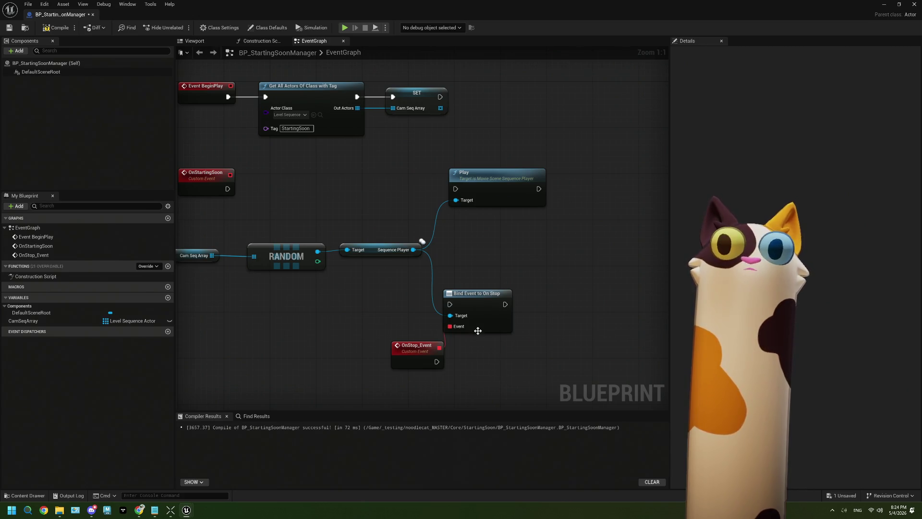
mouse_move(504, 377)
mouse_down()
mouse_move(435, 332)
mouse_move(509, 283)
mouse_move(536, 278)
mouse_move(509, 278)
mouse_up()
click(515, 285)
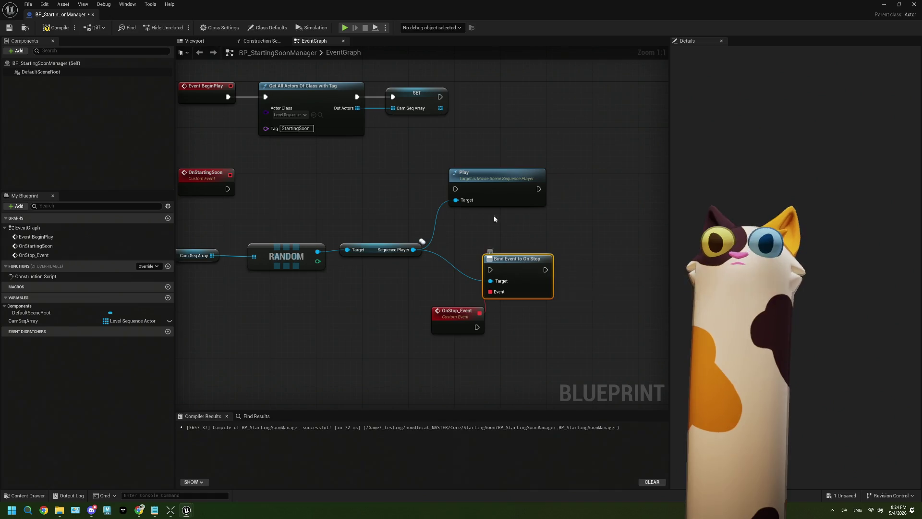
mouse_move(497, 200)
mouse_down()
mouse_move(536, 228)
mouse_move(525, 233)
mouse_move(495, 202)
mouse_move(535, 194)
mouse_move(448, 230)
mouse_up()
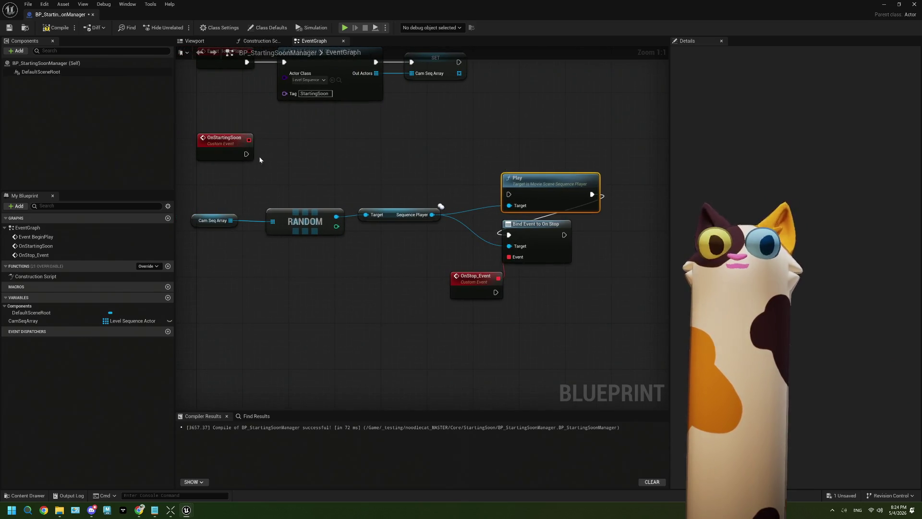
Step: Trigger Play from OnStartingSoon and shift the Cam Seq Array, RANDOM and Sequence Player nodes left
drag(246, 153, 511, 198)
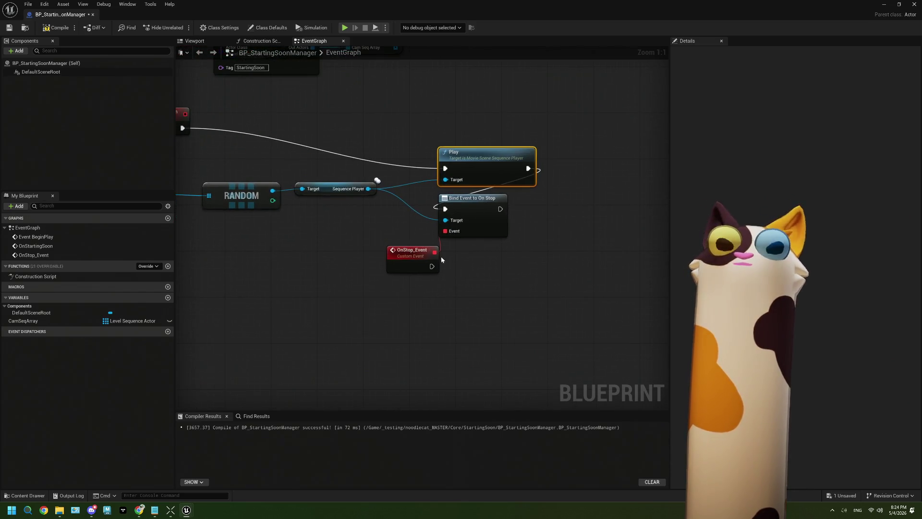
click(396, 258)
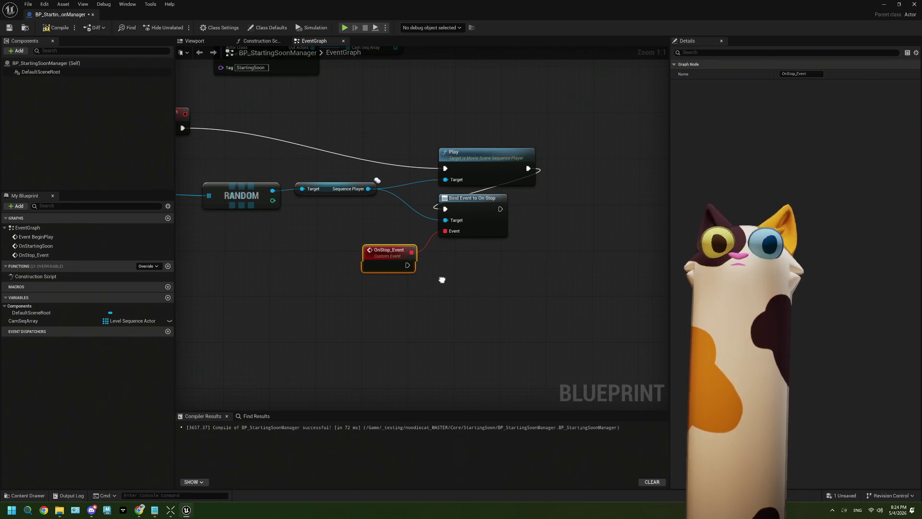
drag(441, 278, 428, 275)
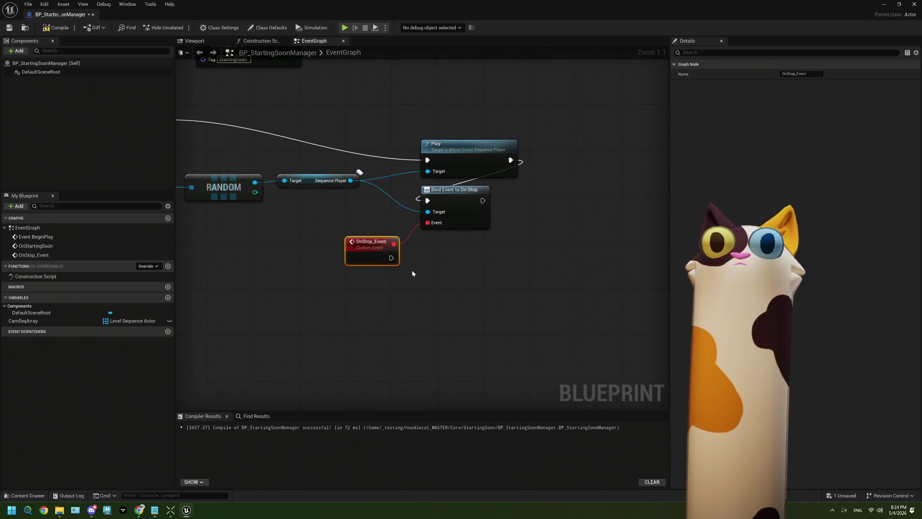
drag(413, 273, 493, 281)
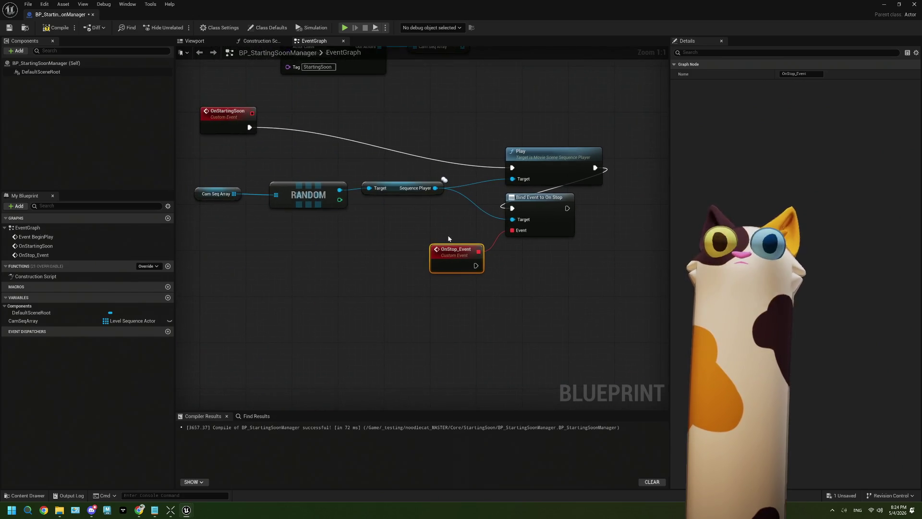
drag(432, 237, 196, 185)
mouse_move(439, 190)
mouse_down()
mouse_move(358, 196)
mouse_move(388, 190)
mouse_up()
Step: Store the Sequence Player in a new CurrentCamSeq variable, running its SET node before Play
text(set)
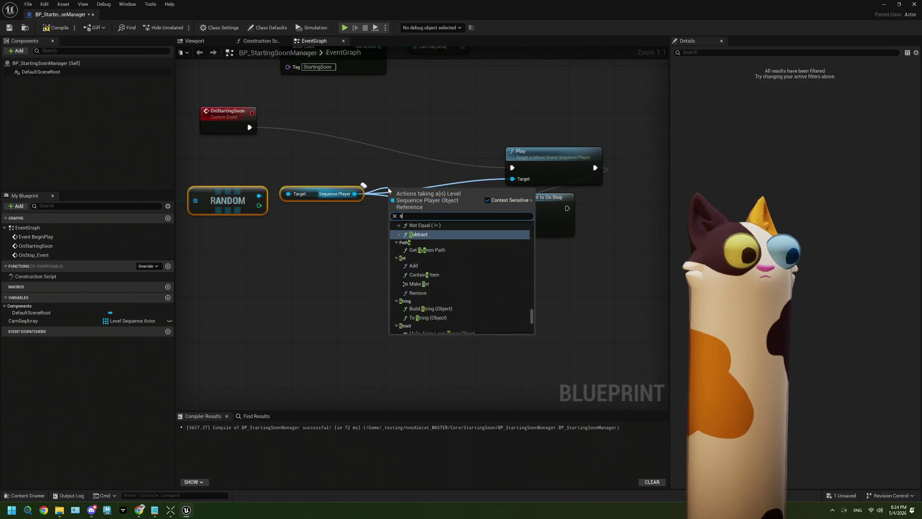
click(356, 200)
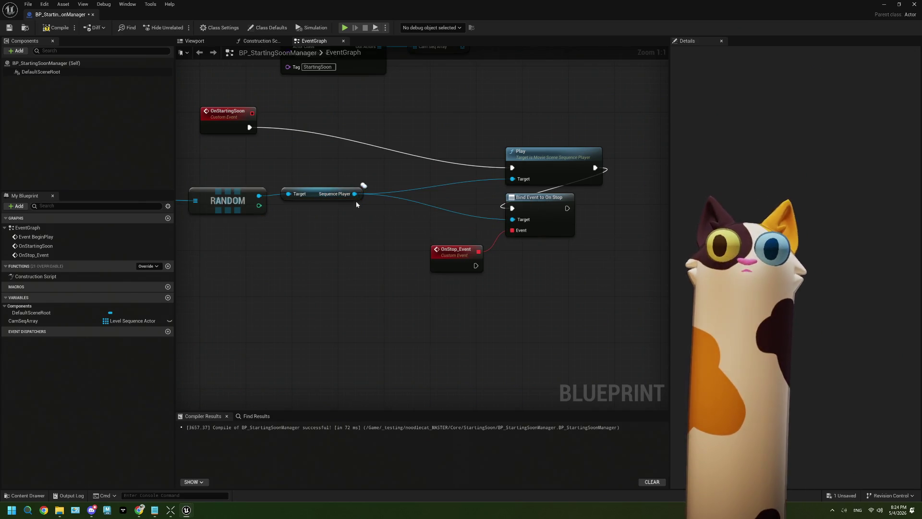
mouse_move(355, 193)
mouse_down()
mouse_move(376, 230)
mouse_move(366, 223)
mouse_up()
click(408, 277)
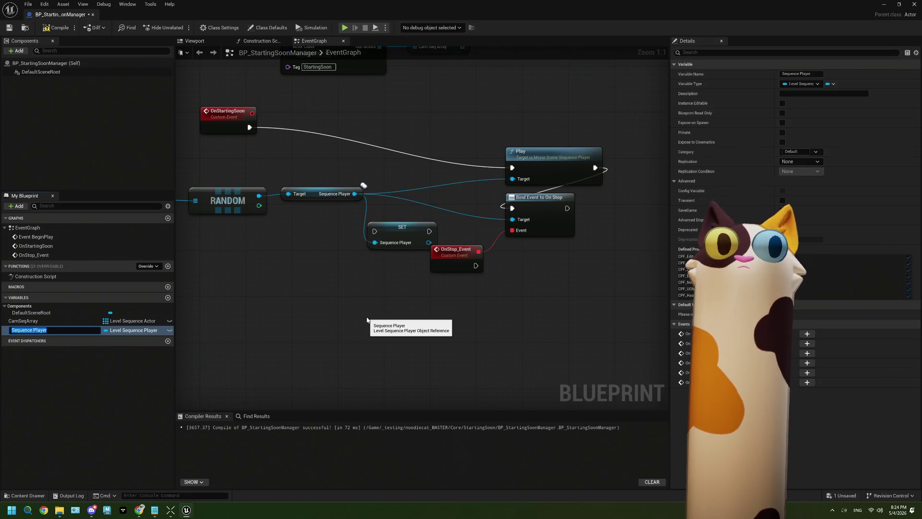
text(CurrentCamSeq)
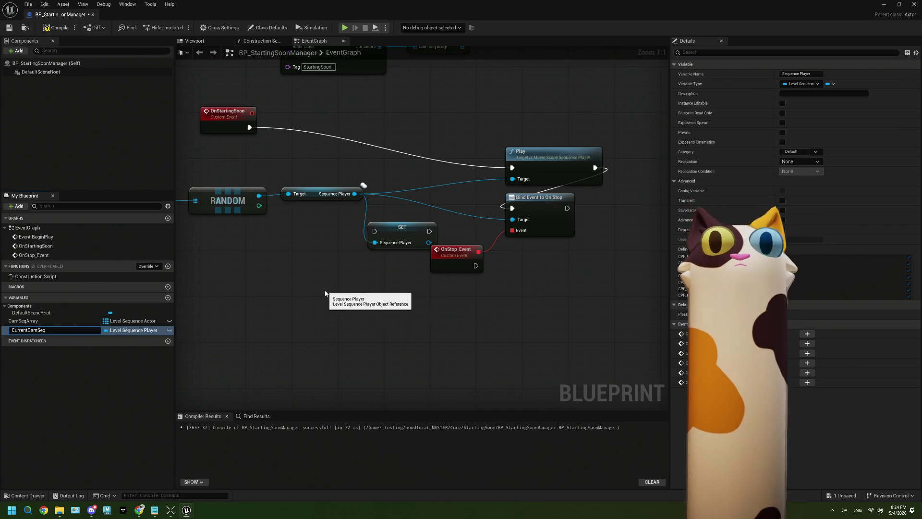
key(Return)
drag(395, 227, 407, 159)
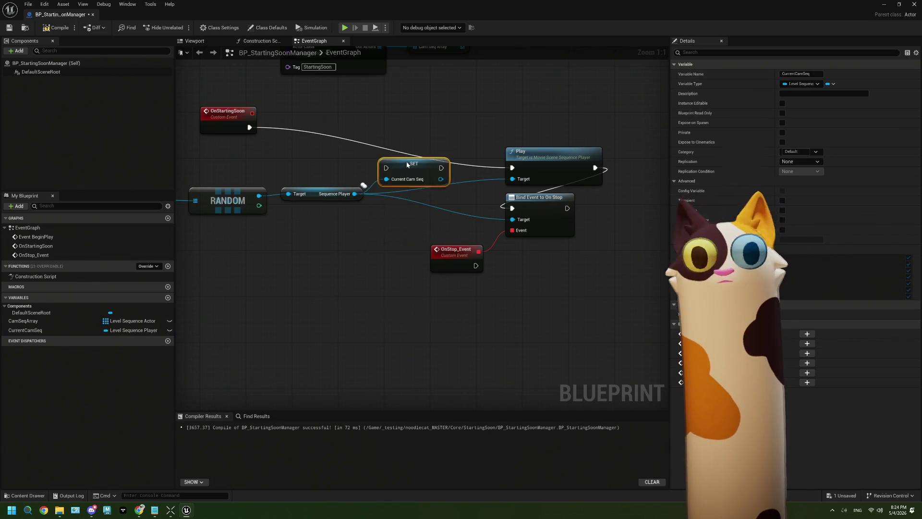
mouse_move(251, 124)
mouse_down()
mouse_move(386, 163)
mouse_move(513, 169)
mouse_up()
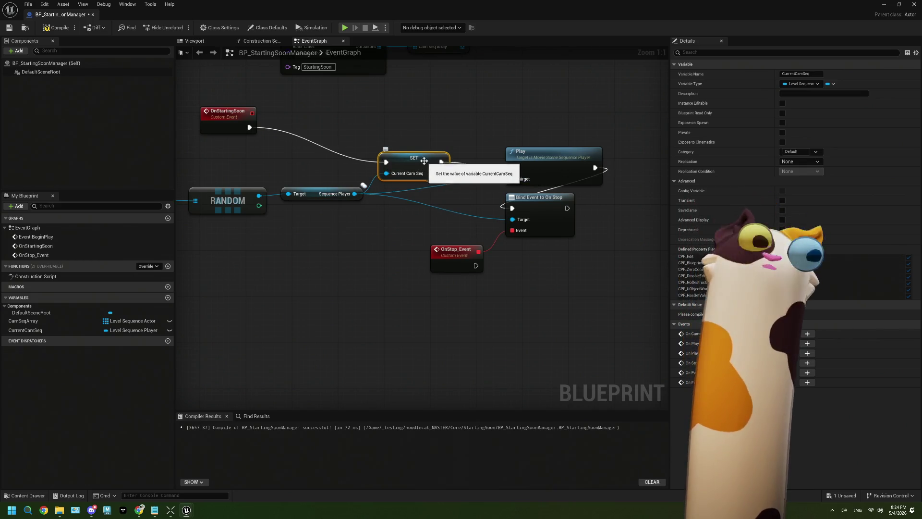
mouse_move(421, 159)
mouse_down()
mouse_move(419, 122)
mouse_move(510, 181)
mouse_move(478, 174)
mouse_move(512, 221)
mouse_up()
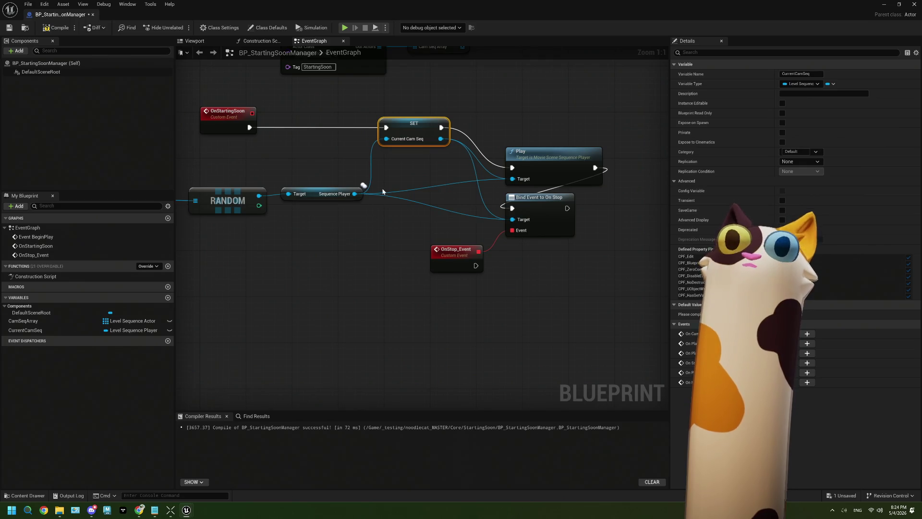
Step: Break the Sequence Player's direct links so Play and Bind targets come from SET Current Cam Seq
right_click(356, 195)
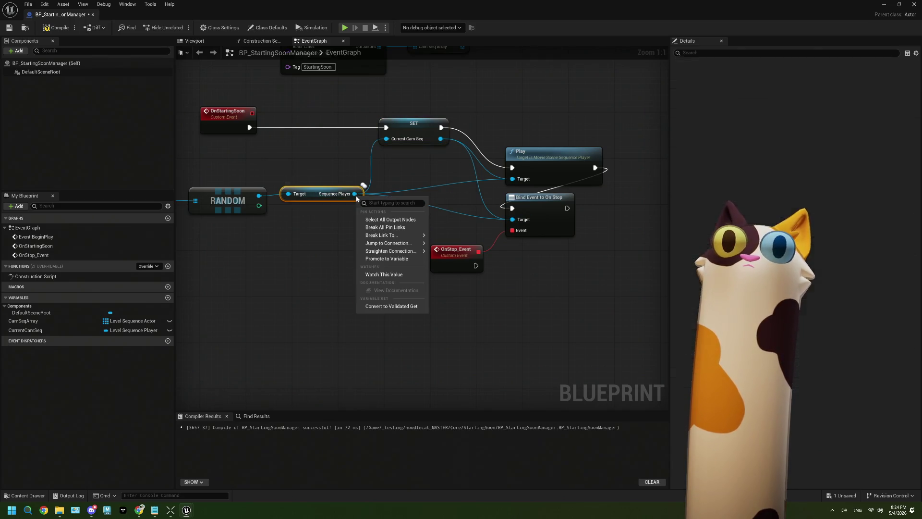
click(386, 229)
mouse_move(354, 194)
mouse_down()
mouse_move(384, 159)
mouse_move(387, 138)
mouse_up()
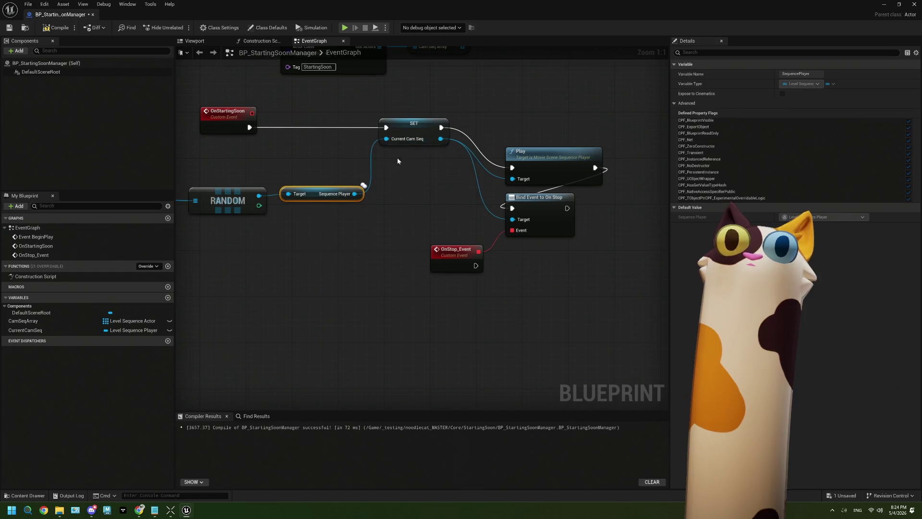
mouse_move(395, 215)
mouse_down()
mouse_move(453, 236)
mouse_move(500, 238)
mouse_up()
mouse_move(231, 283)
mouse_down()
mouse_move(430, 208)
mouse_move(454, 189)
mouse_move(454, 176)
mouse_up()
Step: Move SET, Play, Bind Event to On Stop and OnStop_Event into a compact group
ctrl+click(514, 149)
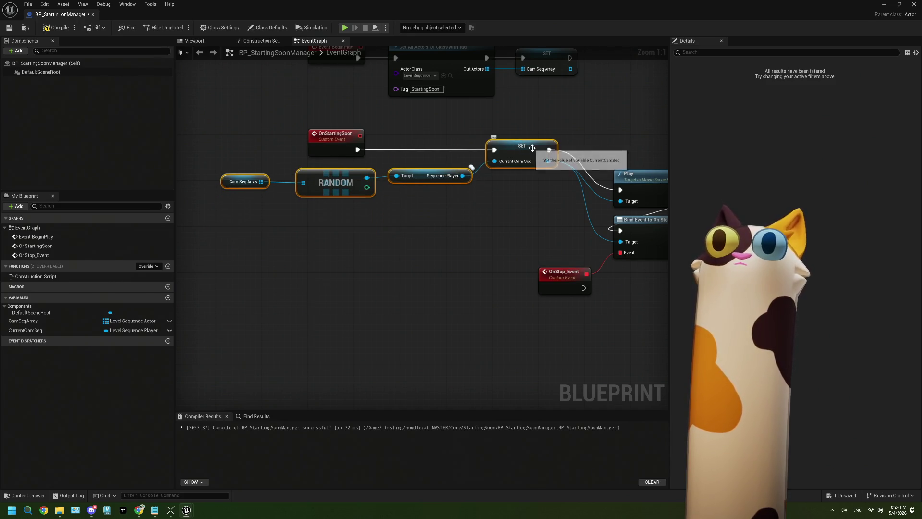
drag(514, 149, 416, 149)
drag(431, 211, 343, 198)
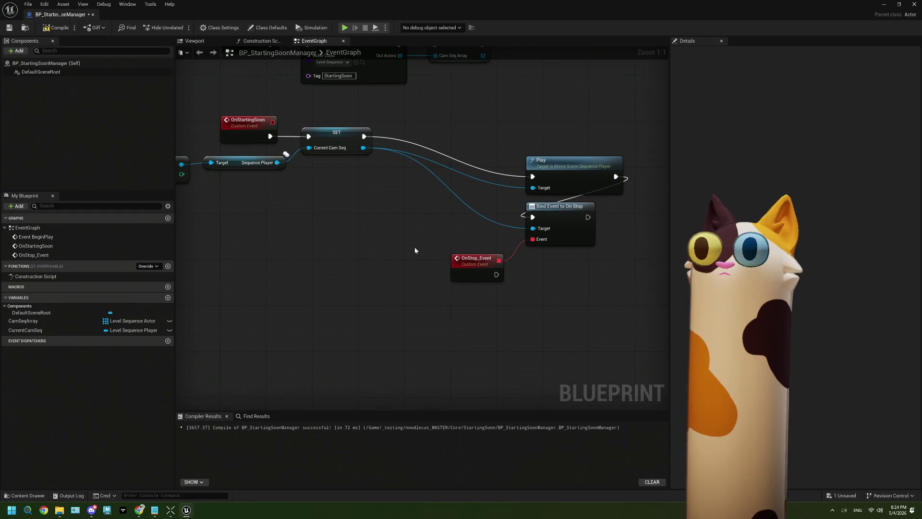
mouse_move(566, 166)
mouse_down()
mouse_move(452, 142)
mouse_move(433, 125)
mouse_up()
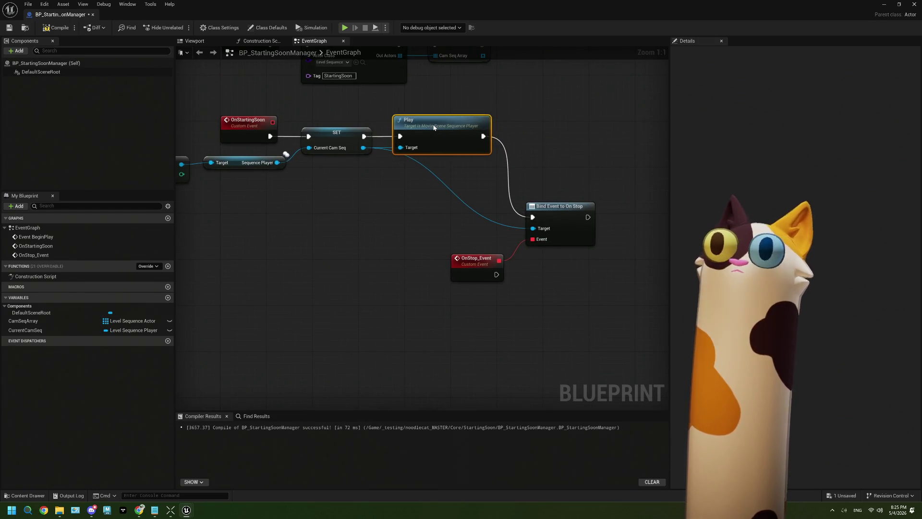
drag(550, 212, 416, 172)
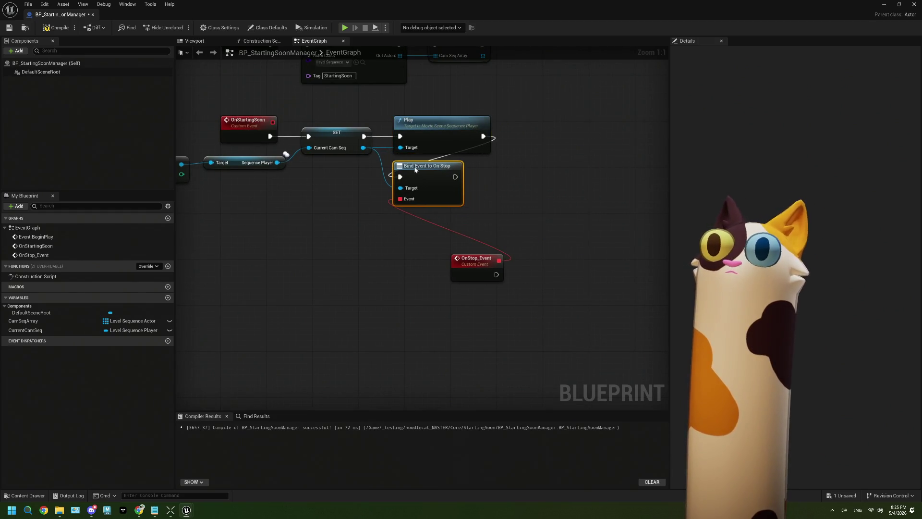
mouse_move(466, 259)
mouse_down()
mouse_move(397, 226)
mouse_move(351, 219)
mouse_up()
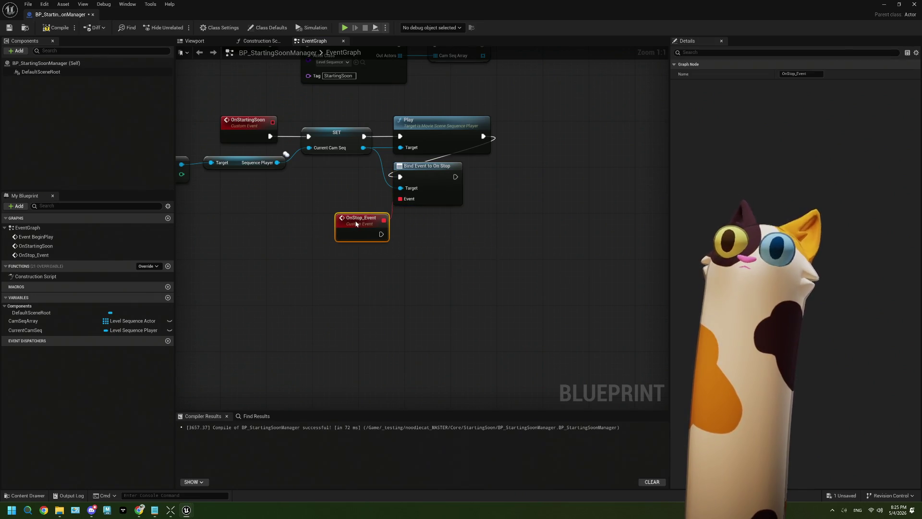
drag(377, 251, 441, 245)
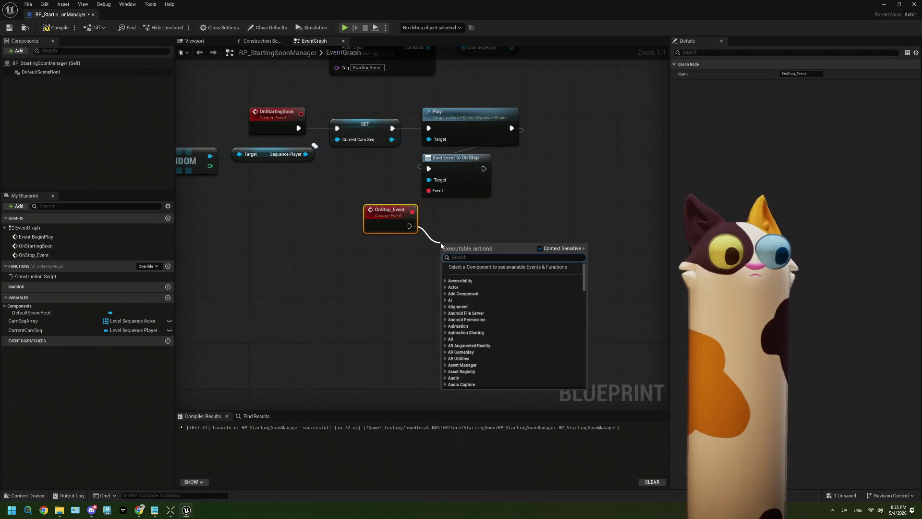
Step: Make OnStop_Event call On Starting Soon on self
text(on s)
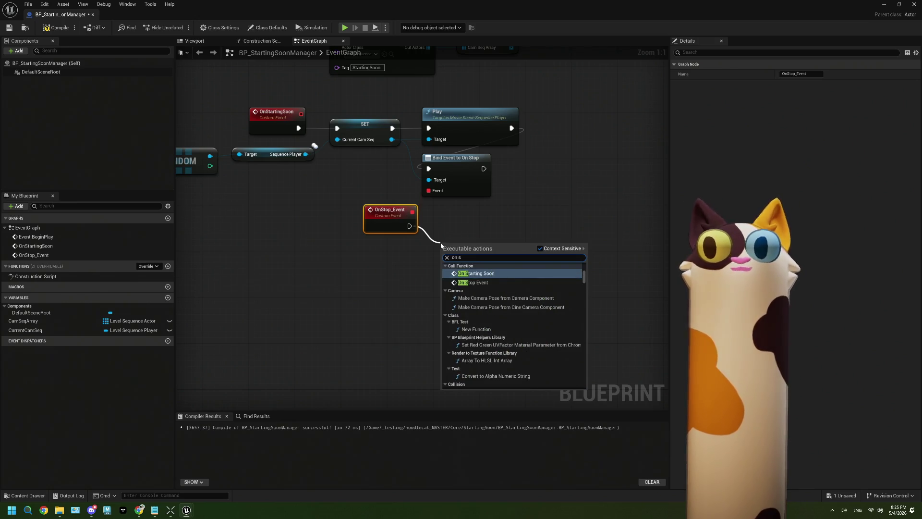
click(489, 277)
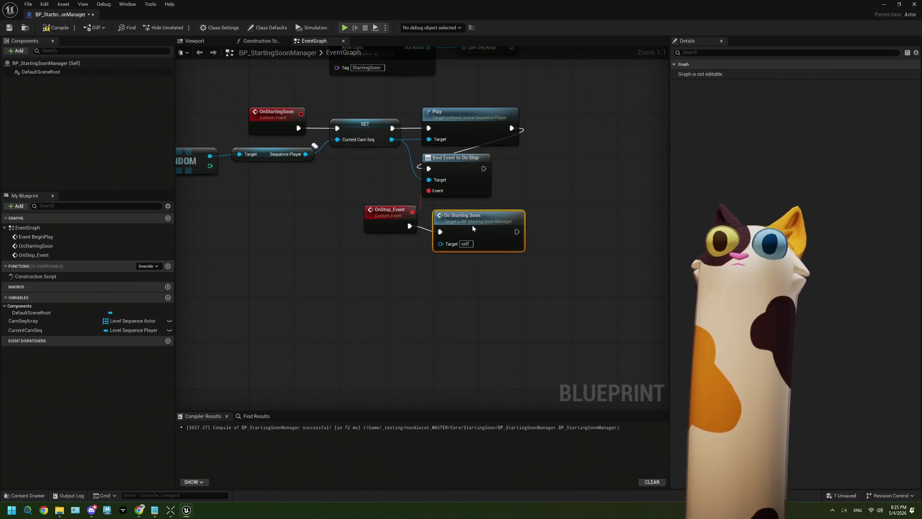
drag(472, 222, 466, 221)
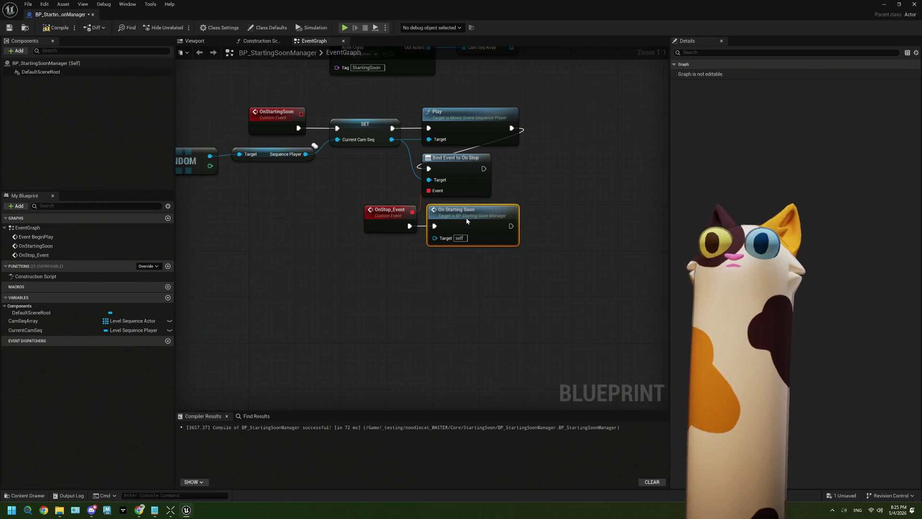
drag(424, 314, 462, 319)
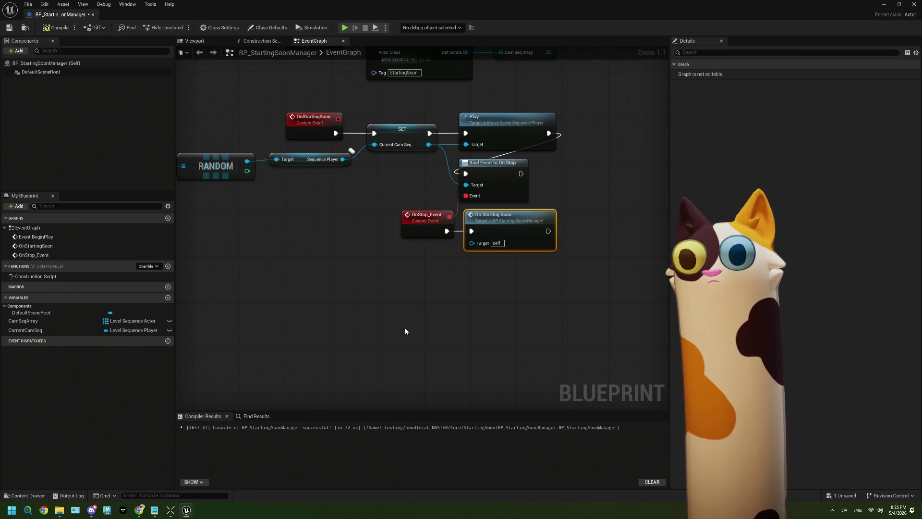
mouse_move(372, 271)
mouse_down()
mouse_move(381, 305)
mouse_move(381, 294)
mouse_up()
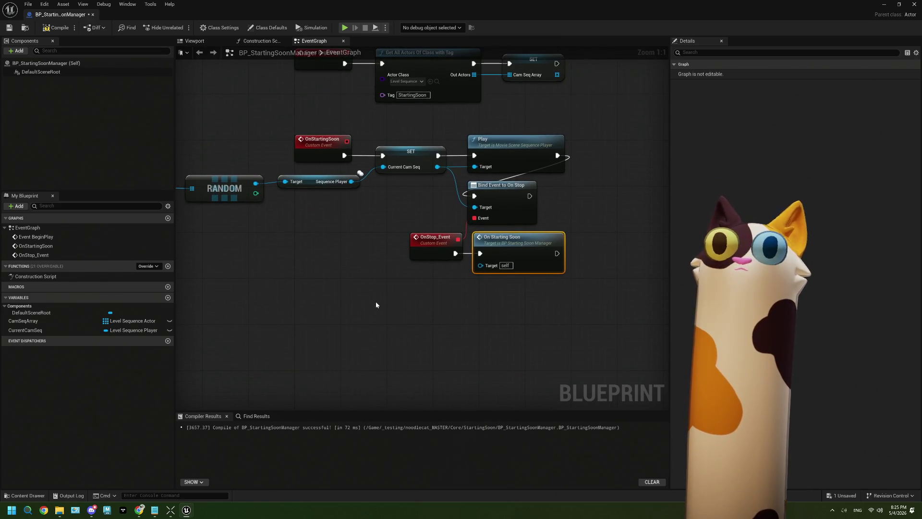
Step: Add a custom event named OnStartingSoonStop
click(303, 291)
right_click(303, 292)
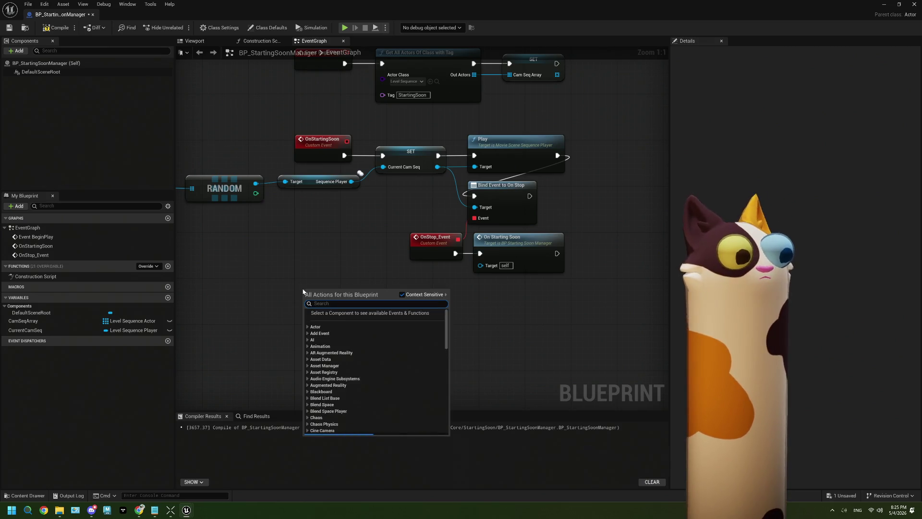
text(custo)
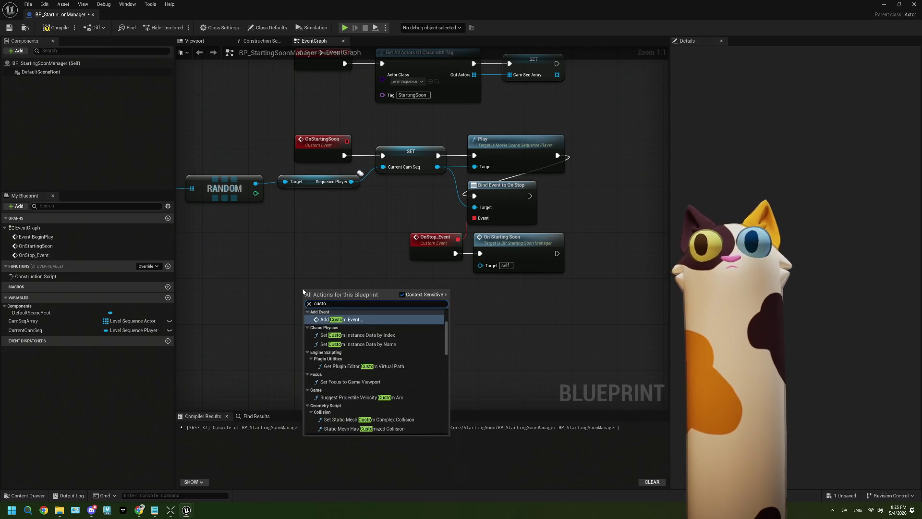
key(Return)
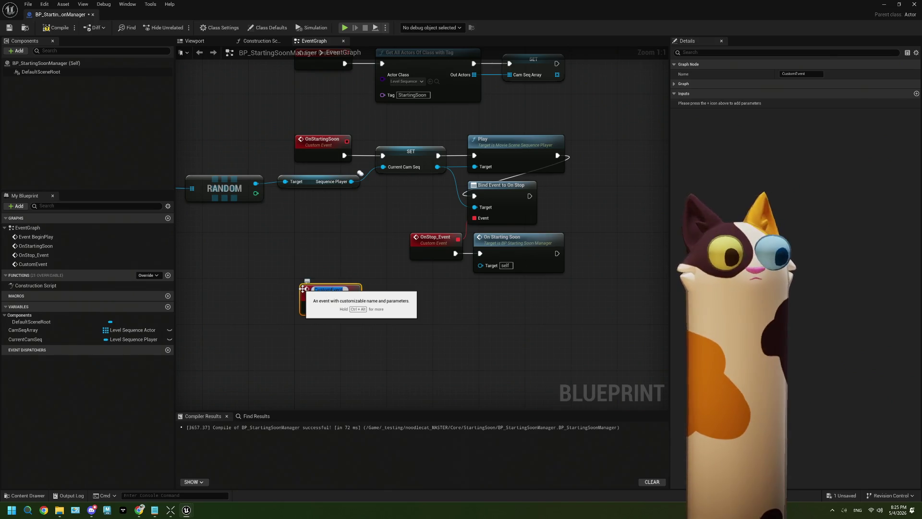
text(OnStarting)
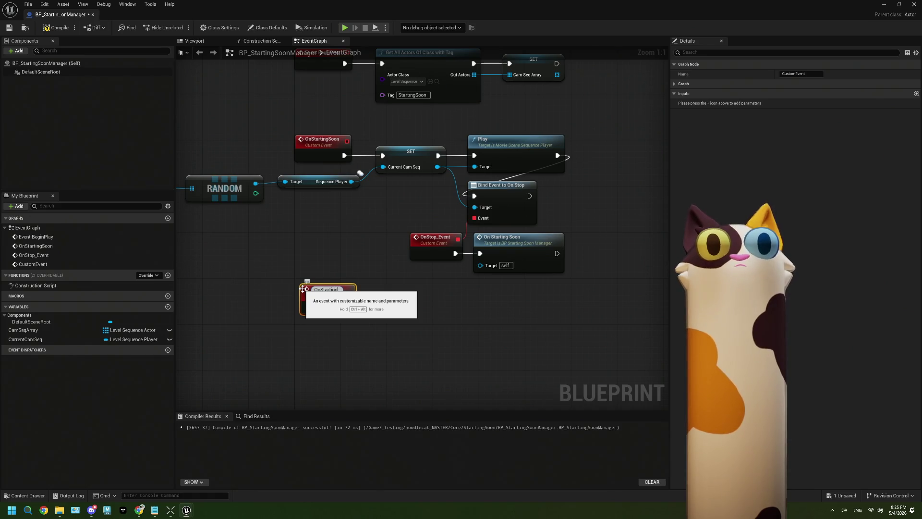
text(SoonStop)
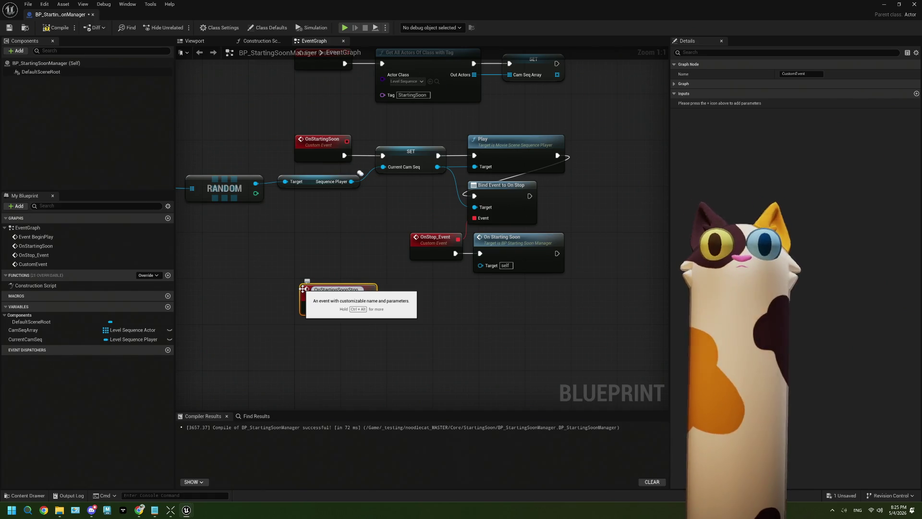
key(Return)
Step: Make OnStartingSoonStop run Stop on a Current Cam Seq getter
drag(387, 333, 342, 271)
click(28, 340)
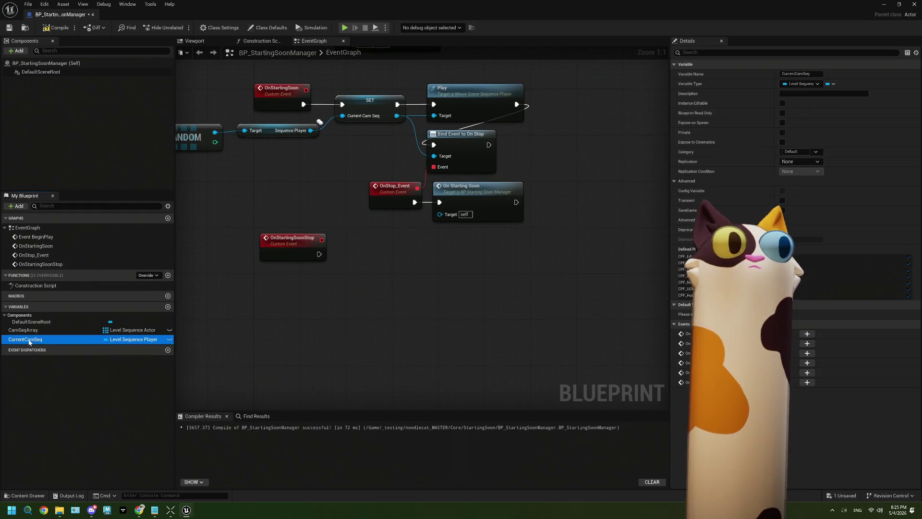
mouse_move(29, 341)
mouse_down()
mouse_move(285, 273)
mouse_move(360, 287)
mouse_up()
click(303, 290)
text(stop)
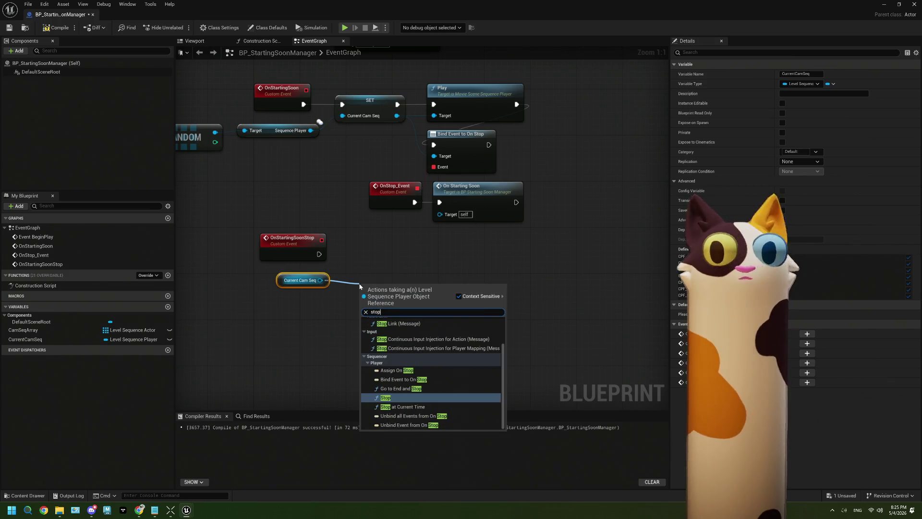
click(412, 402)
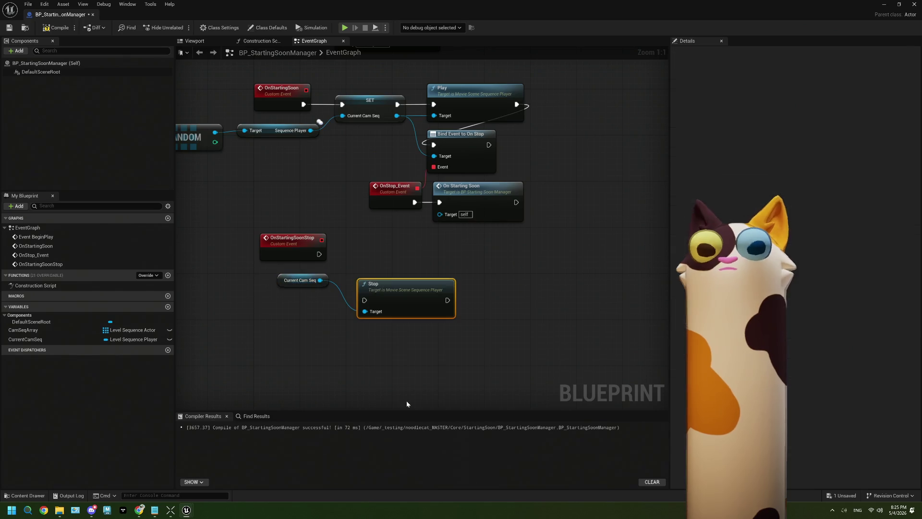
mouse_move(319, 254)
mouse_down()
mouse_move(364, 300)
mouse_move(380, 257)
mouse_up()
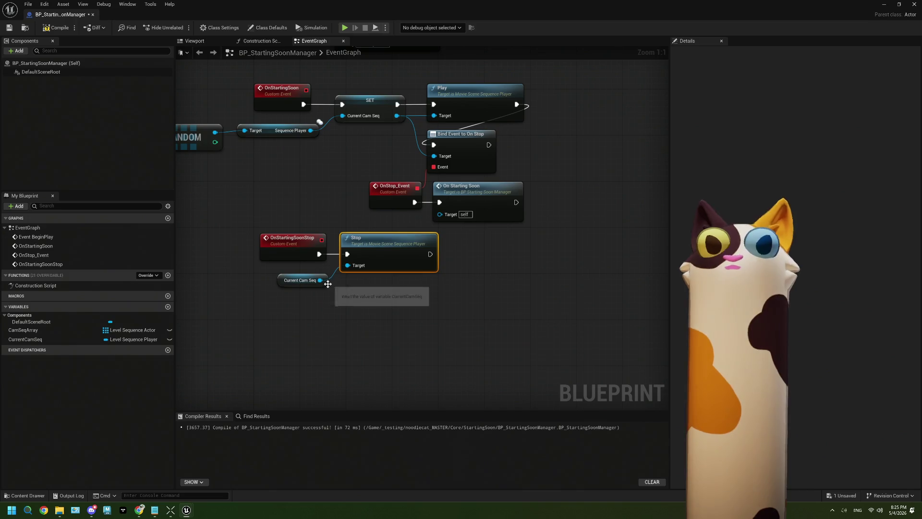
drag(301, 280, 302, 273)
Step: Compile and save BP_StartingSoonManager
scroll(402, 329, down, 1)
scroll(401, 328, down, 1)
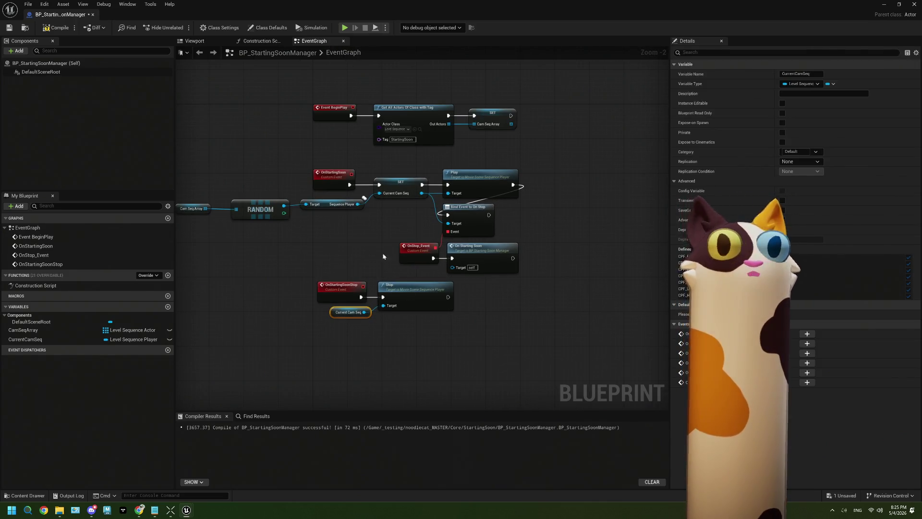
click(55, 28)
click(9, 27)
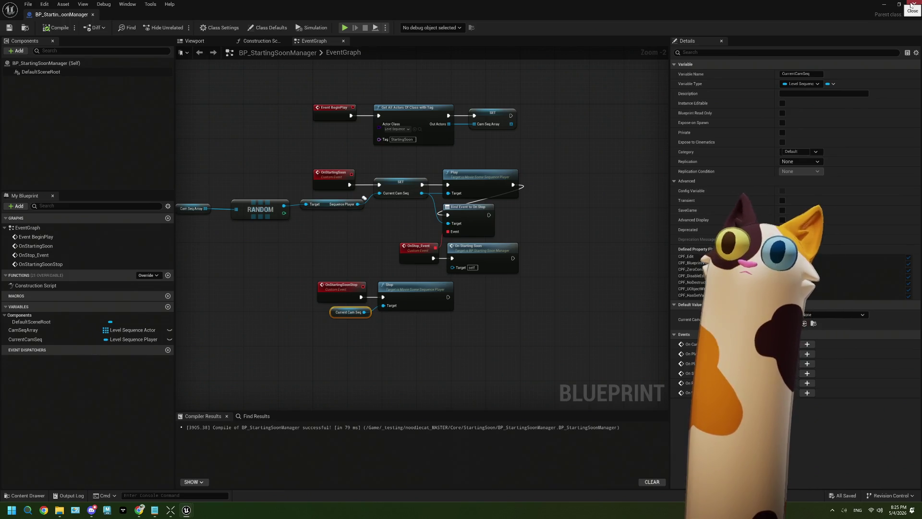
Step: Place BP_StartingSoonManager at location 0,0,0, save the Noodlecat_Env level, and reopen the blueprint
click(913, 5)
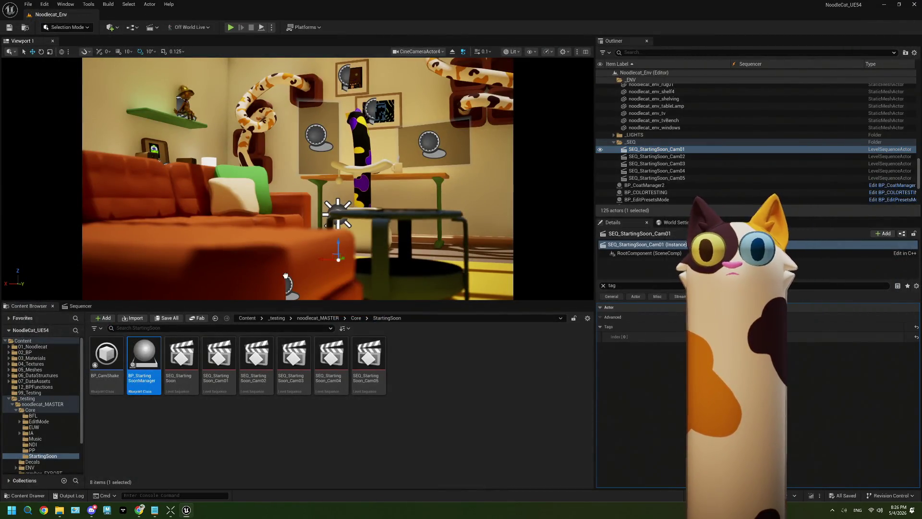
drag(286, 277, 286, 281)
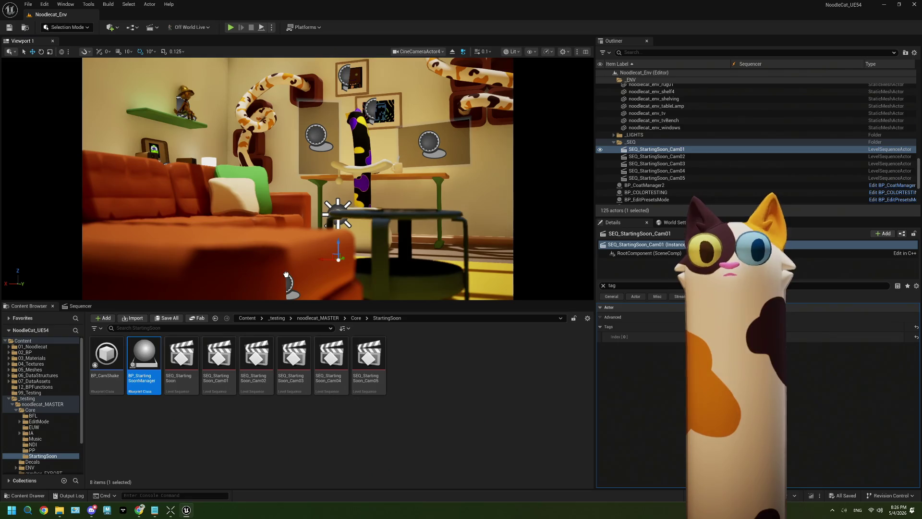
click(603, 286)
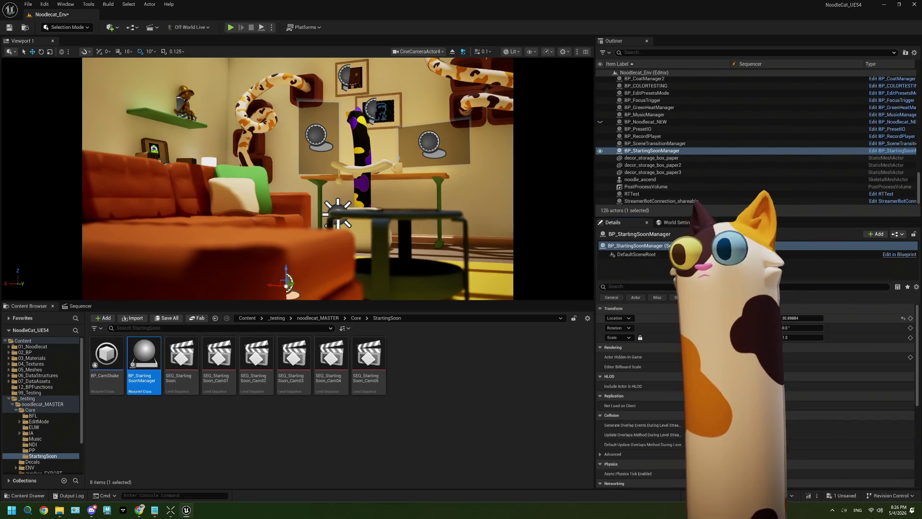
click(903, 318)
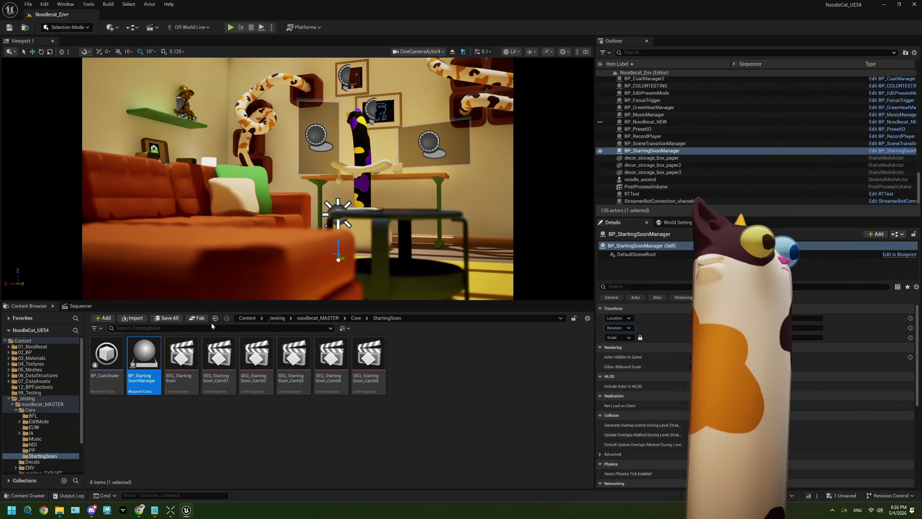
click(10, 27)
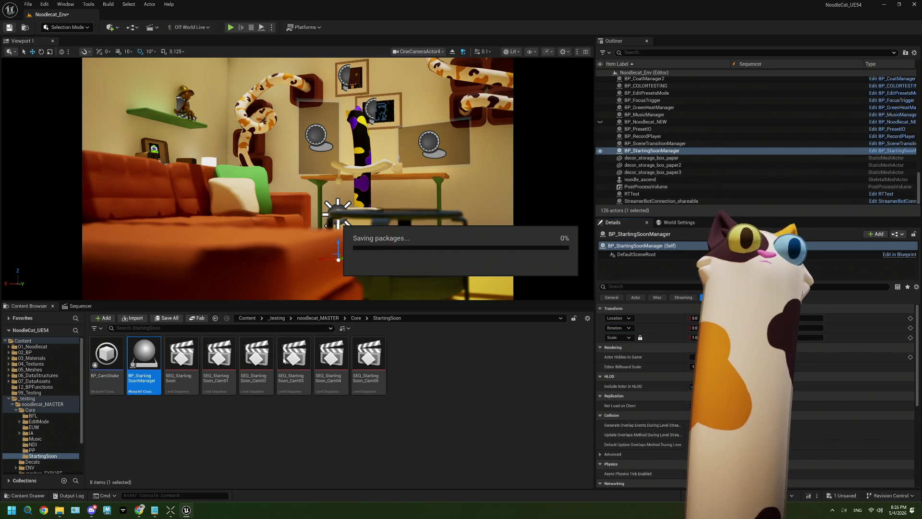
double_click(133, 363)
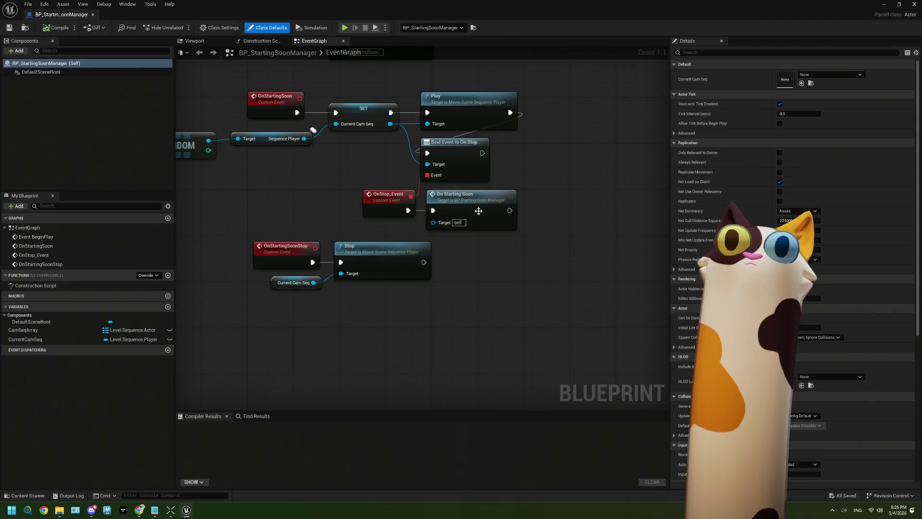
Step: Move the OnStartingSoonStop nodes aside and add a Gate node after Stop
drag(329, 294, 346, 255)
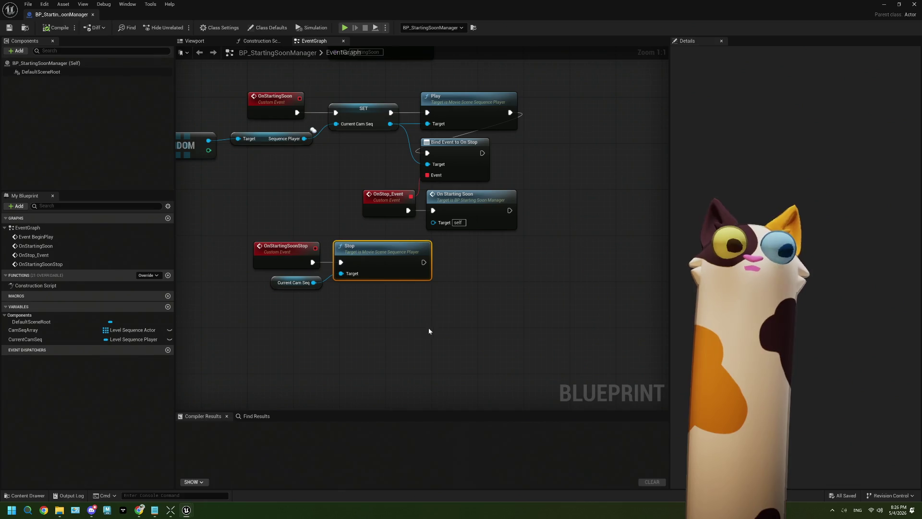
drag(434, 338, 307, 279)
drag(381, 249, 313, 279)
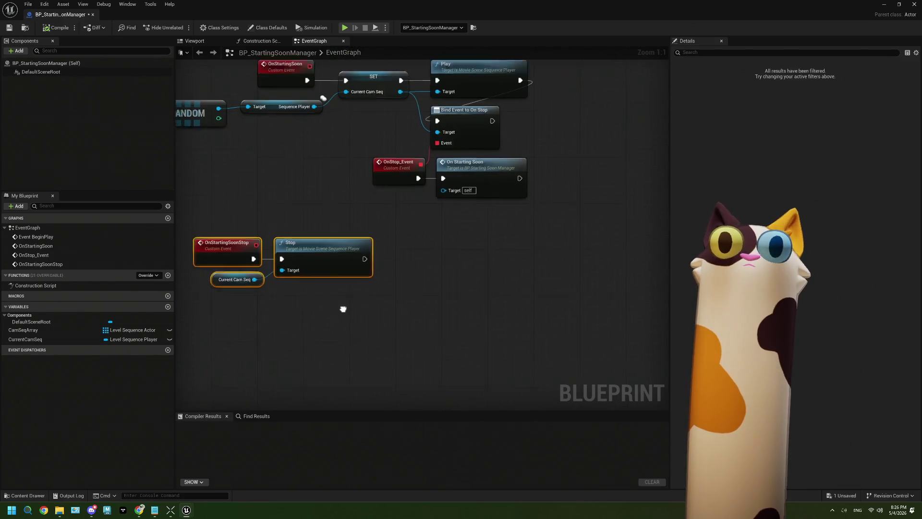
drag(360, 239, 381, 251)
text(gate)
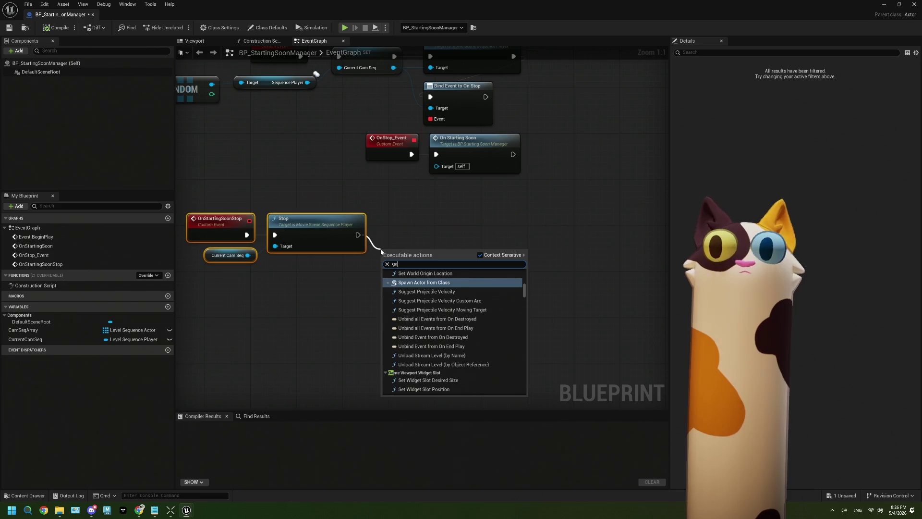
click(422, 282)
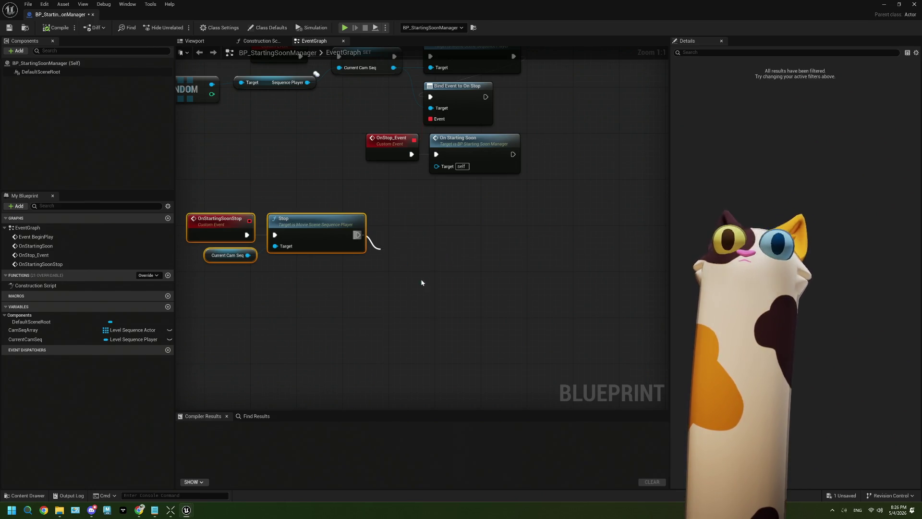
drag(423, 272, 421, 258)
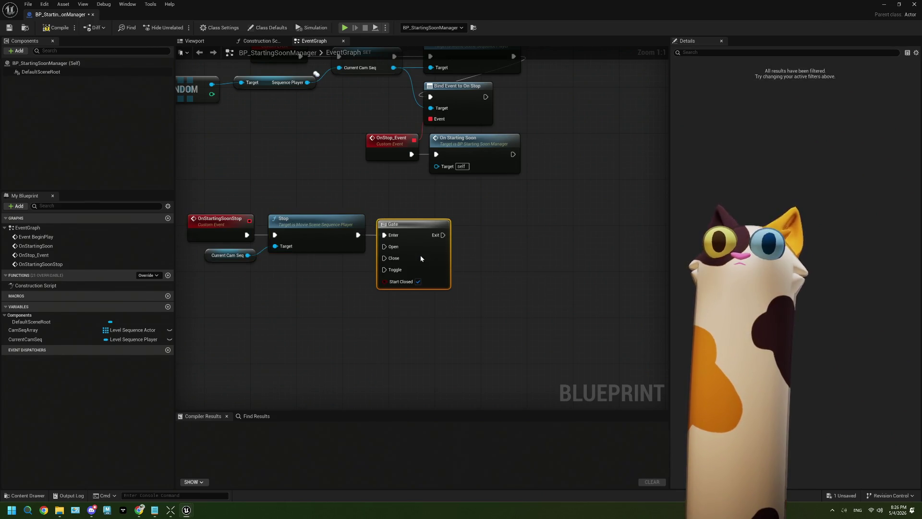
Step: Delete the Stop, Current Cam Seq and Gate nodes, then undo to restore them
drag(439, 307, 468, 310)
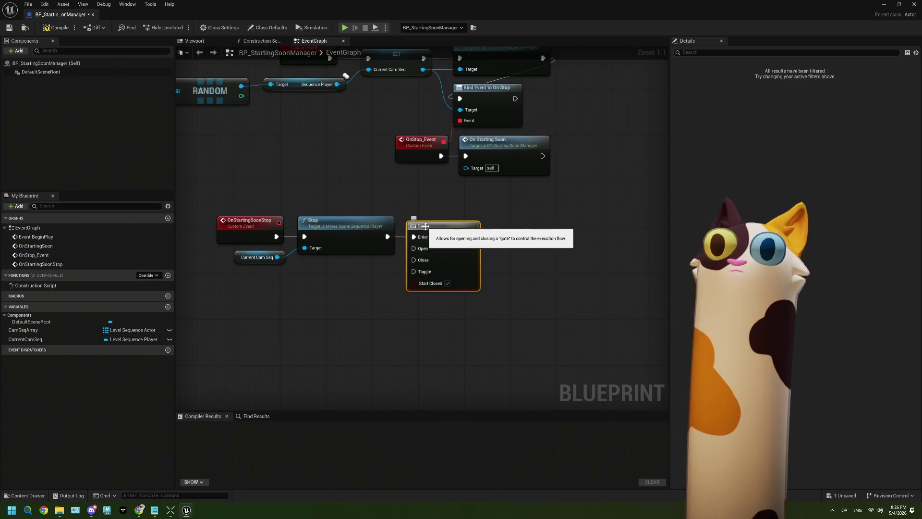
click(495, 281)
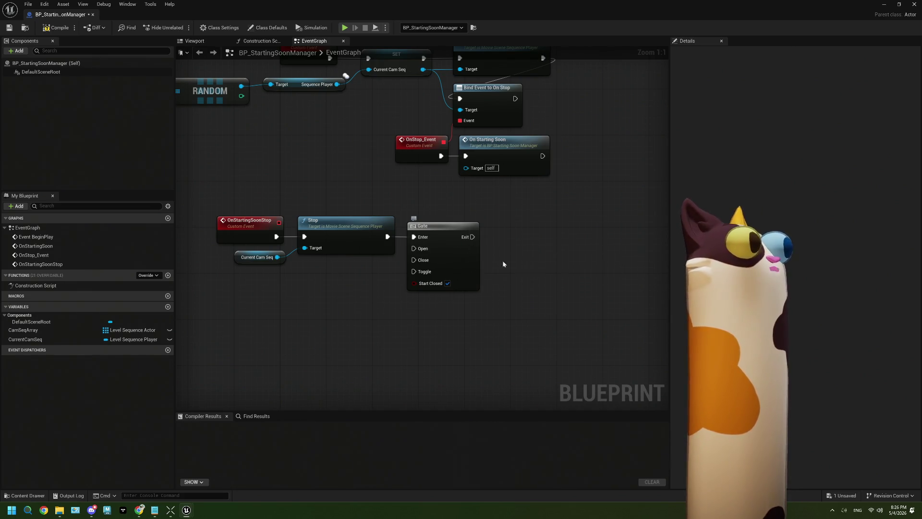
click(455, 259)
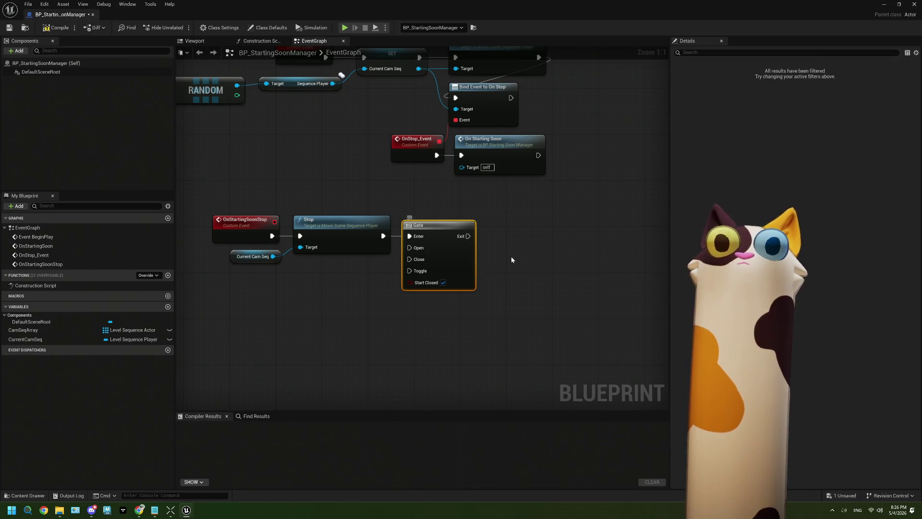
drag(513, 257, 501, 256)
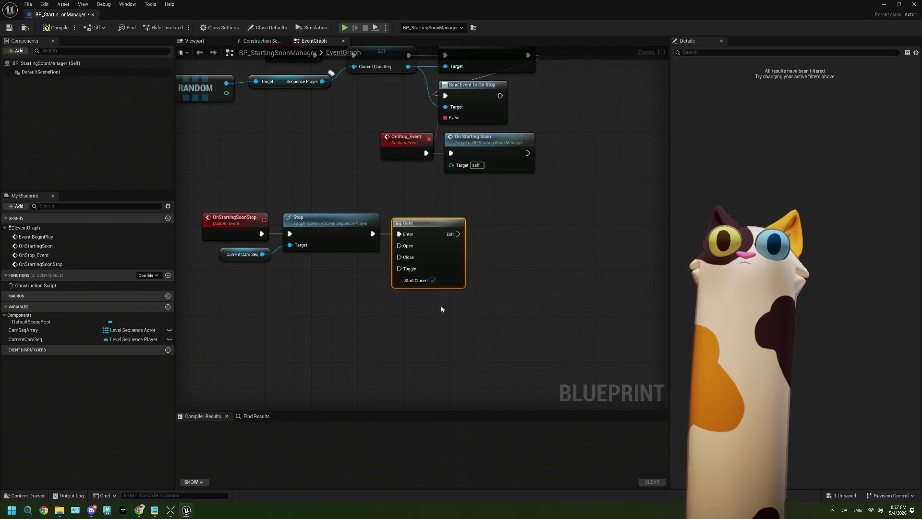
drag(437, 320, 272, 241)
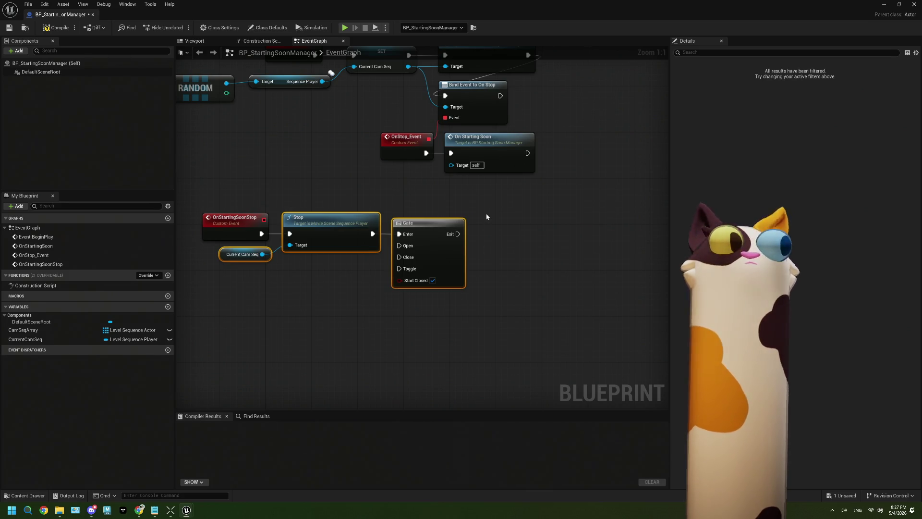
key(Delete)
mouse_move(487, 217)
mouse_down()
mouse_move(354, 263)
mouse_move(370, 254)
mouse_up()
key(ctrl+z)
click(386, 255)
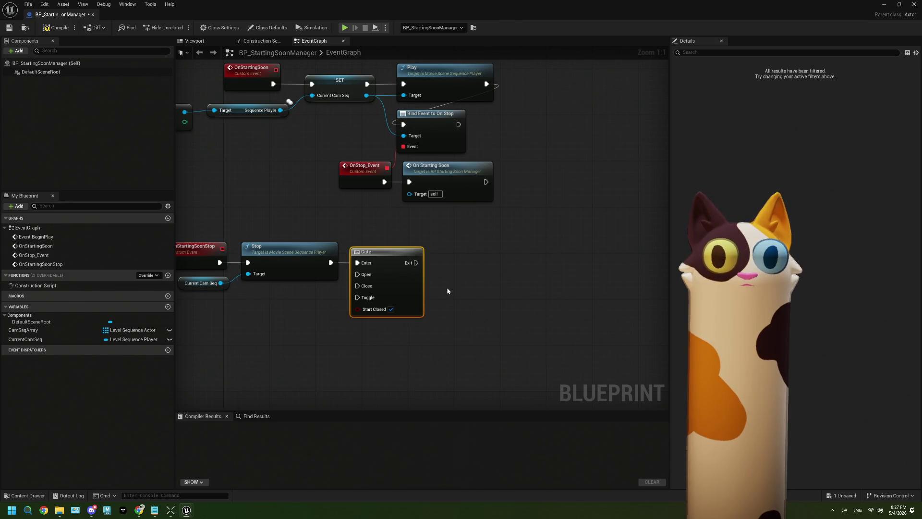
drag(446, 287, 449, 298)
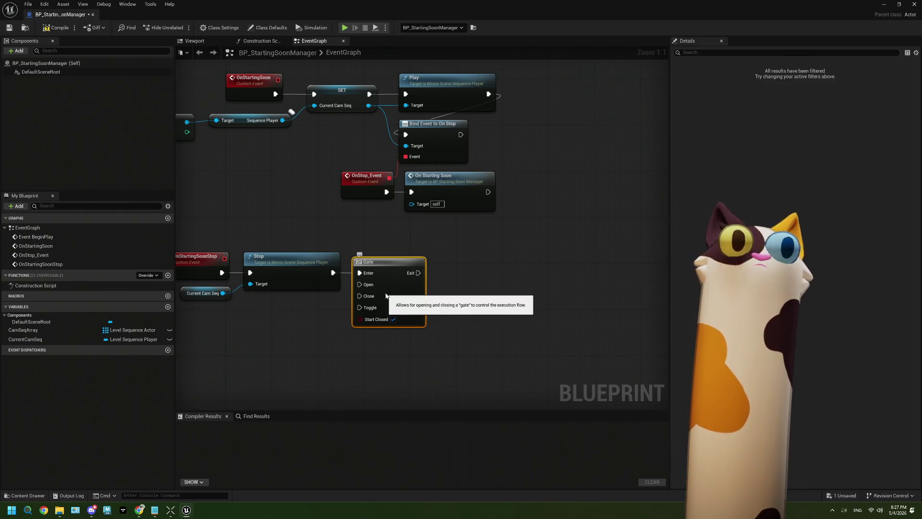
Step: Wire OnStop_Event into the Gate's Enter and break the Stop-to-Gate link
drag(370, 212, 409, 206)
mouse_move(442, 283)
mouse_down()
mouse_move(470, 278)
mouse_move(494, 247)
mouse_up()
click(521, 303)
drag(466, 319, 420, 315)
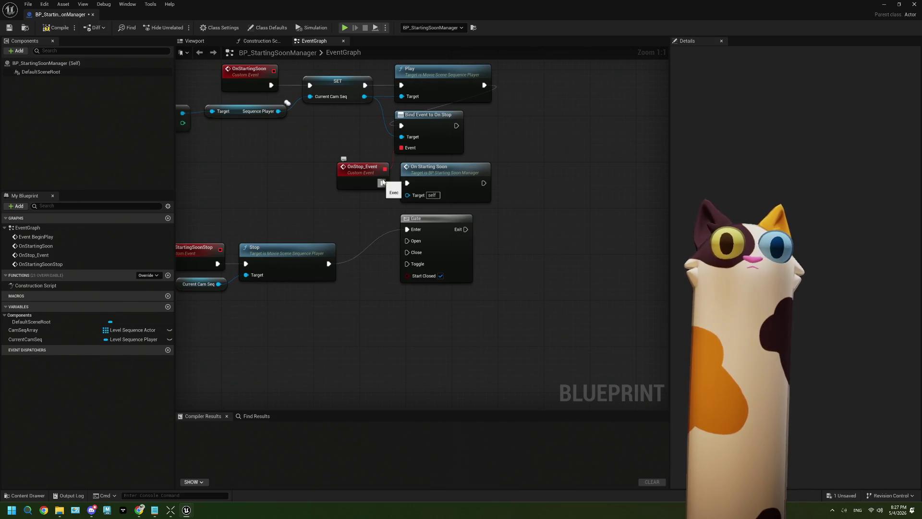
drag(382, 182, 407, 229)
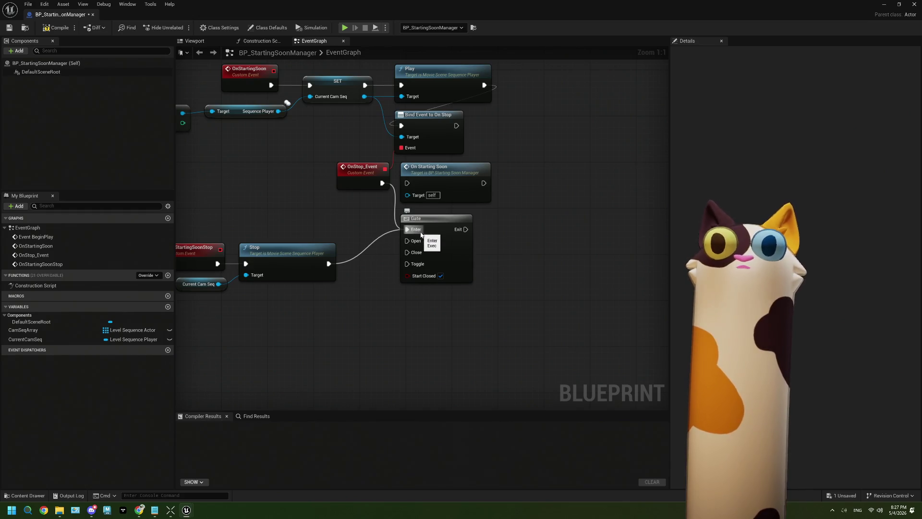
right_click(331, 264)
click(373, 290)
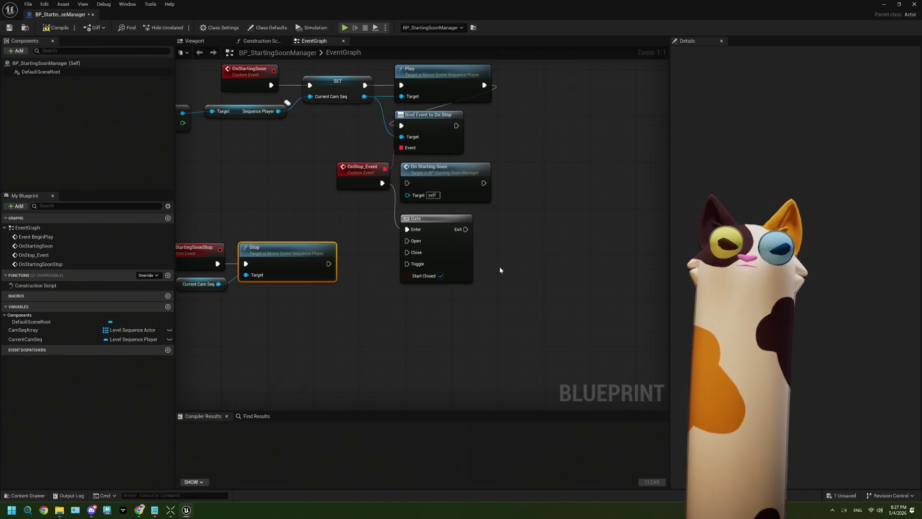
Step: Move On Starting Soon right of the Gate and drive it from the Gate's Exit
drag(499, 267, 468, 261)
drag(420, 176, 495, 223)
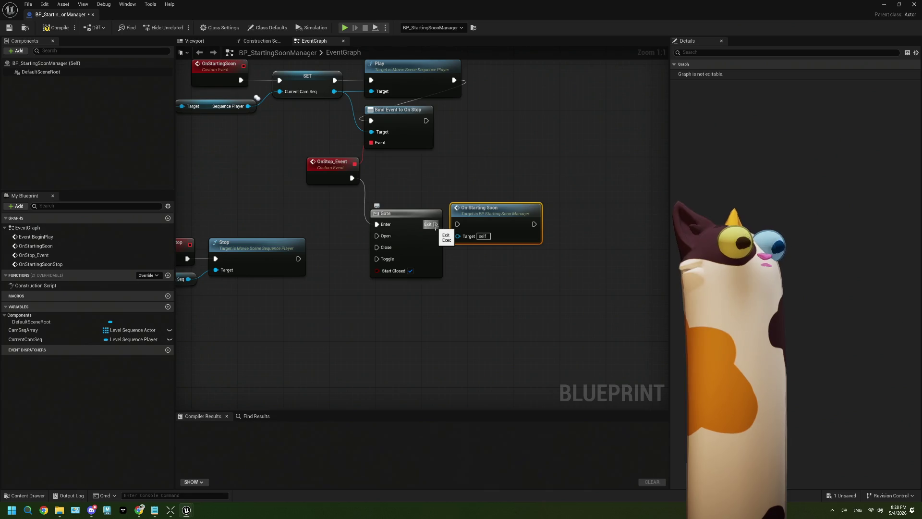
mouse_move(436, 224)
mouse_down()
mouse_move(457, 223)
mouse_move(437, 181)
mouse_up()
ctrl+click(437, 227)
click(455, 270)
Step: Delete Stop and Current Cam Seq, and wire OnStartingSoonStop into the Gate's Close input
drag(415, 272, 510, 261)
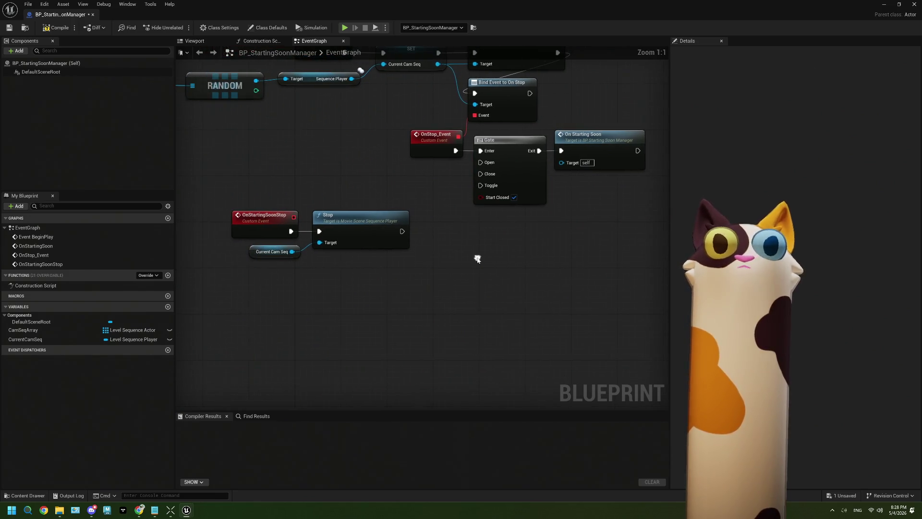
drag(291, 175, 332, 267)
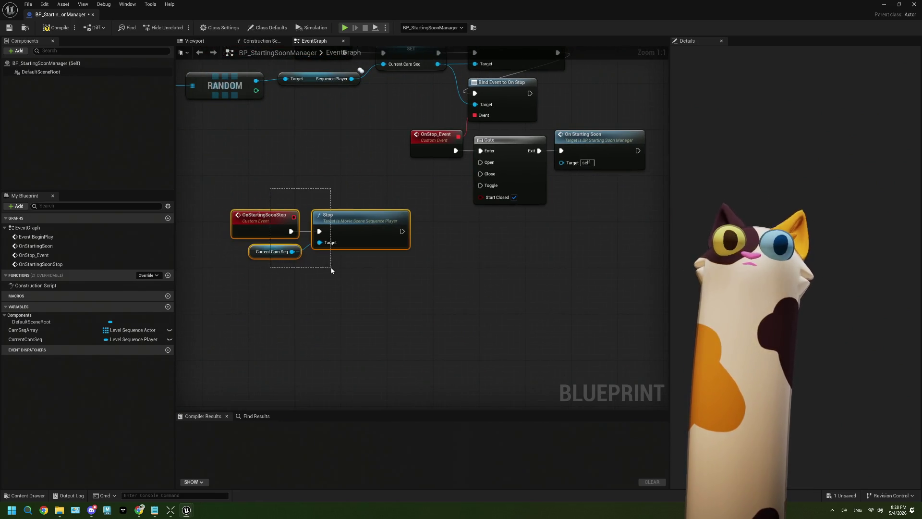
mouse_move(372, 226)
mouse_down()
mouse_move(390, 193)
mouse_move(413, 191)
mouse_move(390, 199)
mouse_up()
drag(383, 251, 318, 222)
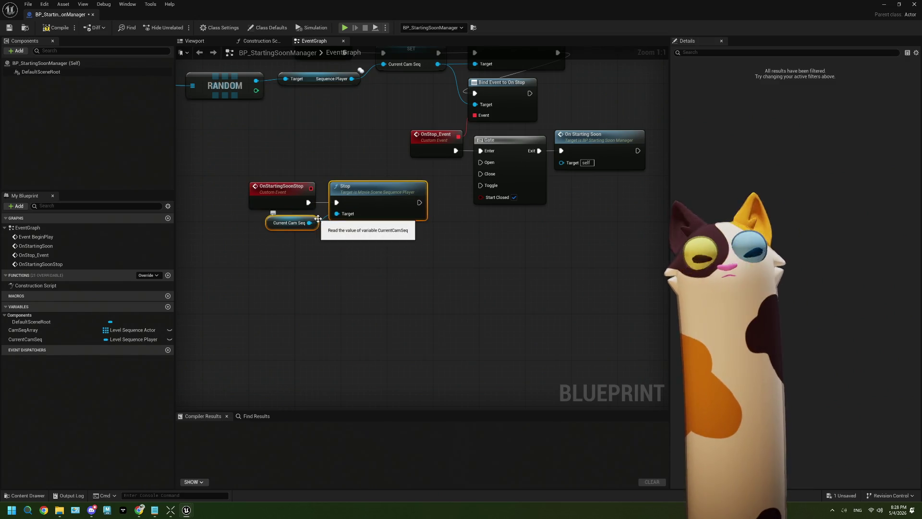
key(Delete)
drag(299, 192, 483, 180)
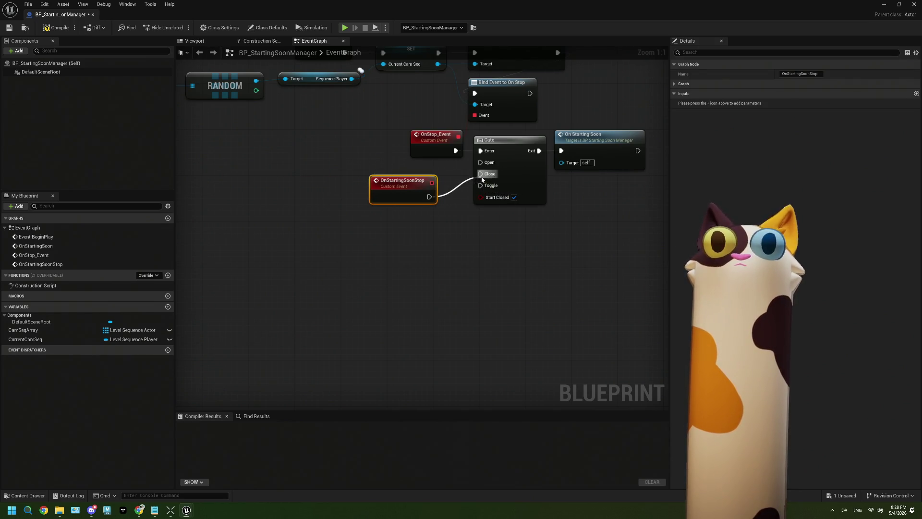
mouse_move(253, 145)
mouse_down()
mouse_move(324, 183)
mouse_move(272, 195)
mouse_move(279, 277)
mouse_move(346, 303)
mouse_move(281, 233)
mouse_move(299, 213)
mouse_up()
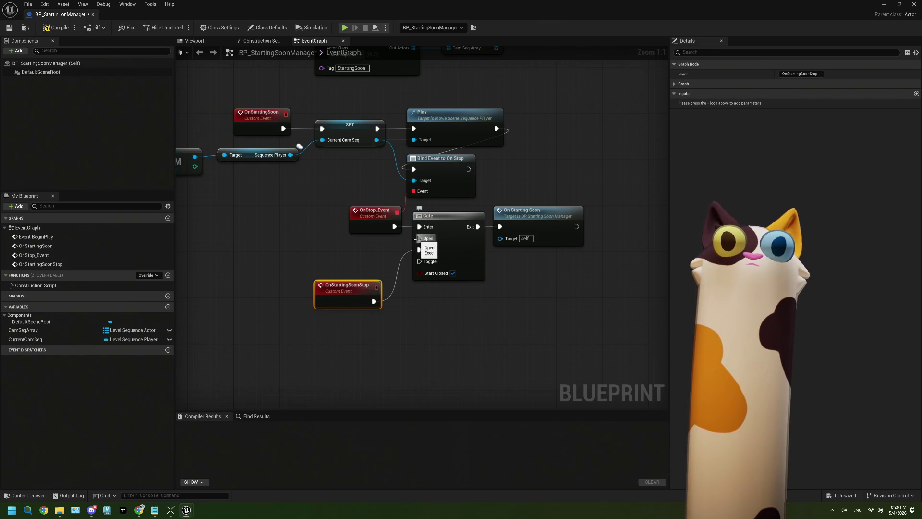
drag(338, 297, 351, 297)
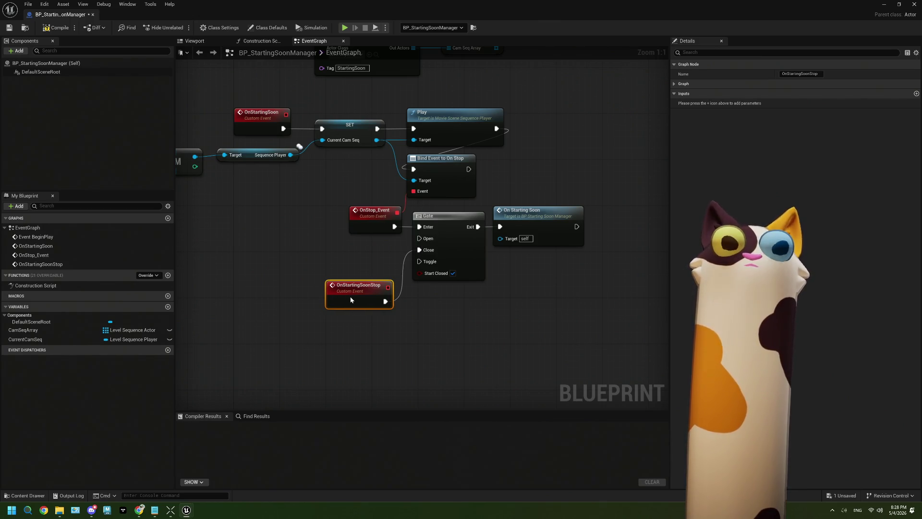
click(250, 120)
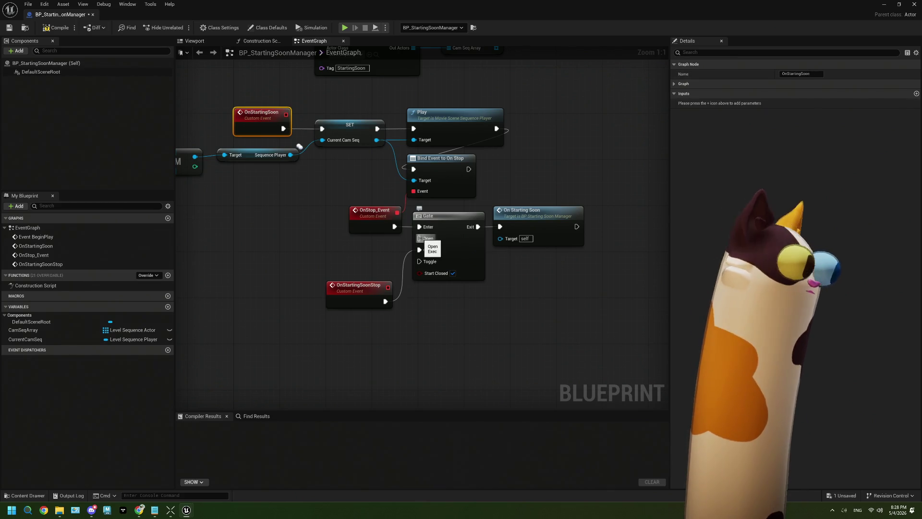
drag(419, 238, 344, 259)
text(custom)
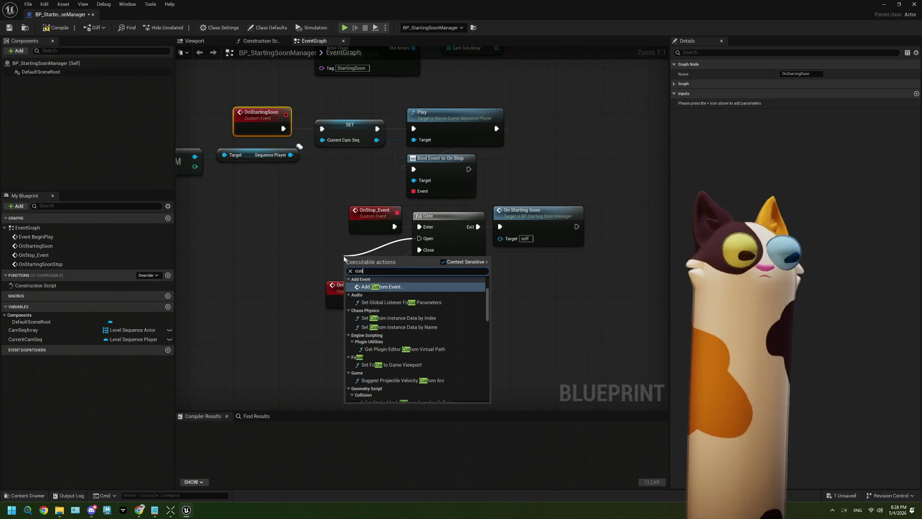
key(Return)
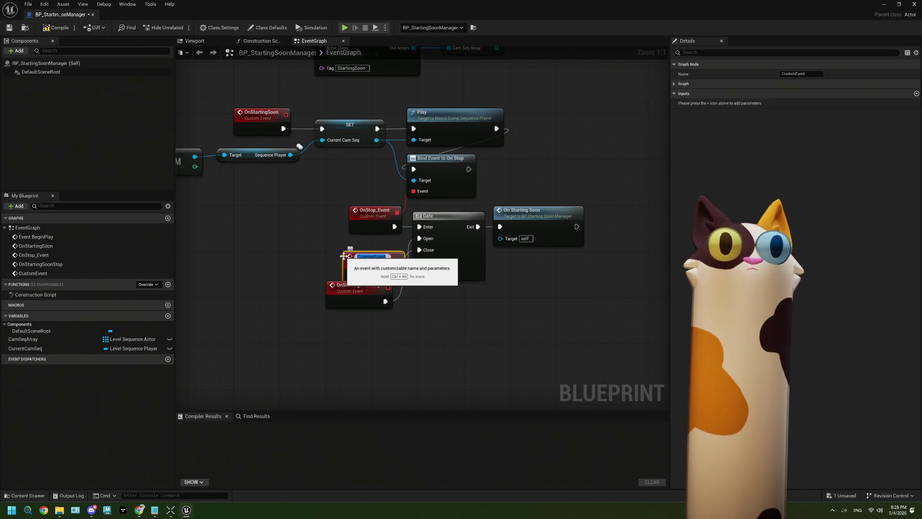
text(Start)
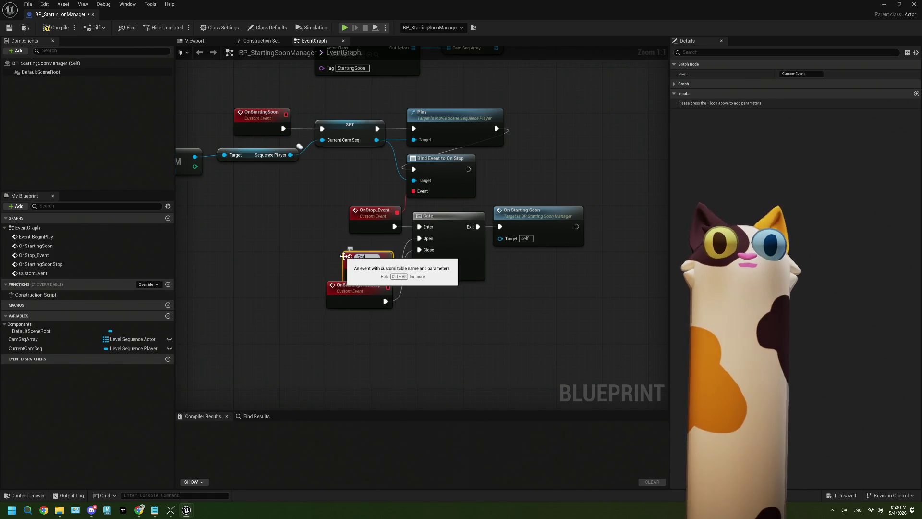
text(Sta)
text(rtingSoon)
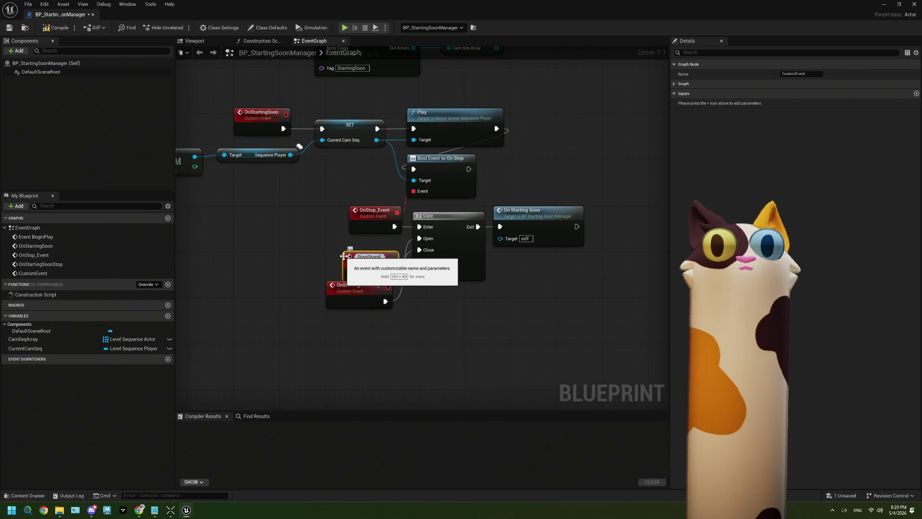
key(BackSpace)
key(BackSpace)
key(BackSpace)
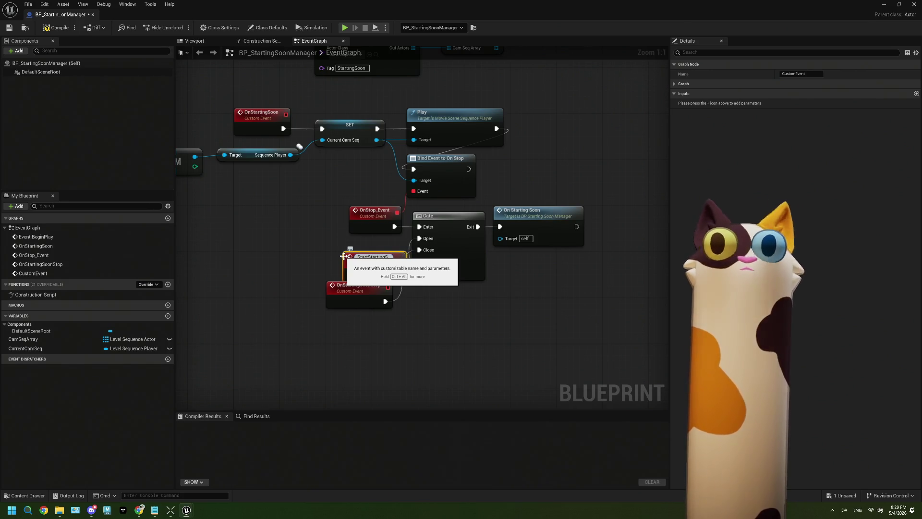
key(BackSpace)
key(BackSpace)
key(BackSpace)
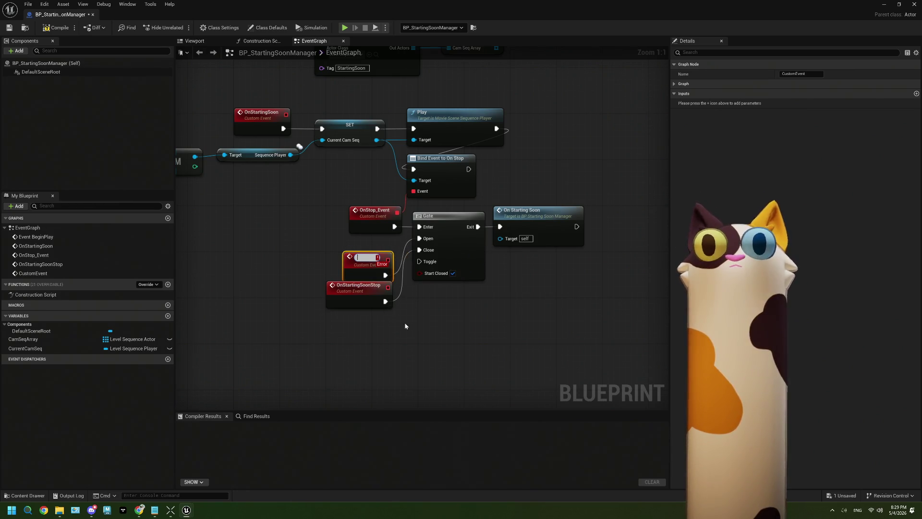
key(Delete)
Step: Rename the OnStartingSoon event to ChangeCamSeq, then compile and save BP_StartingSoonManager
click(255, 122)
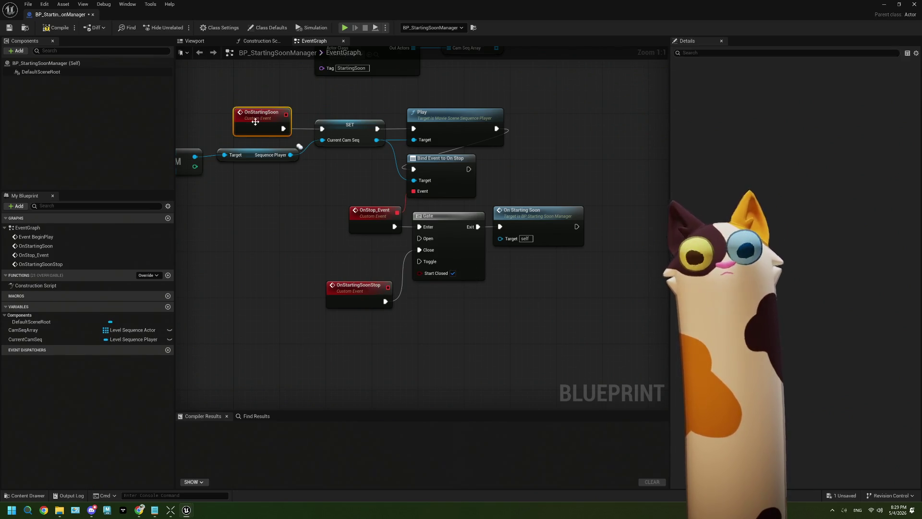
key(F2)
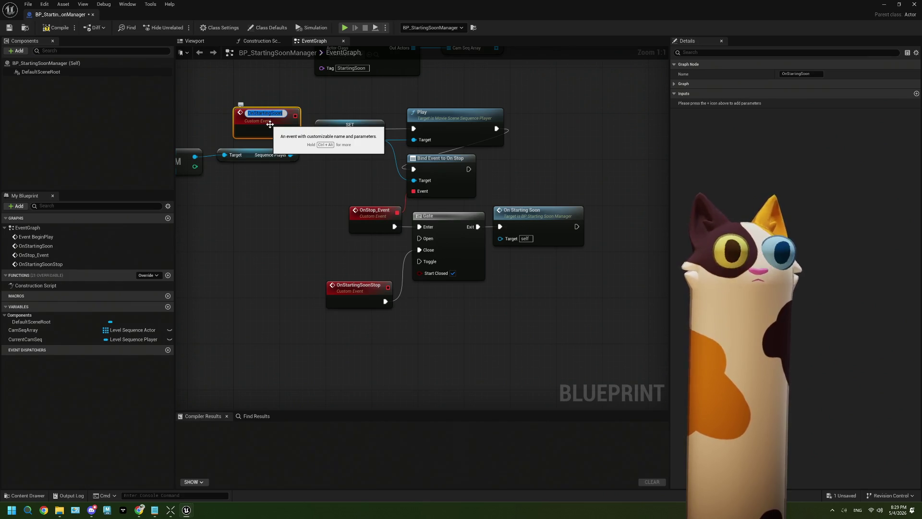
key(BackSpace)
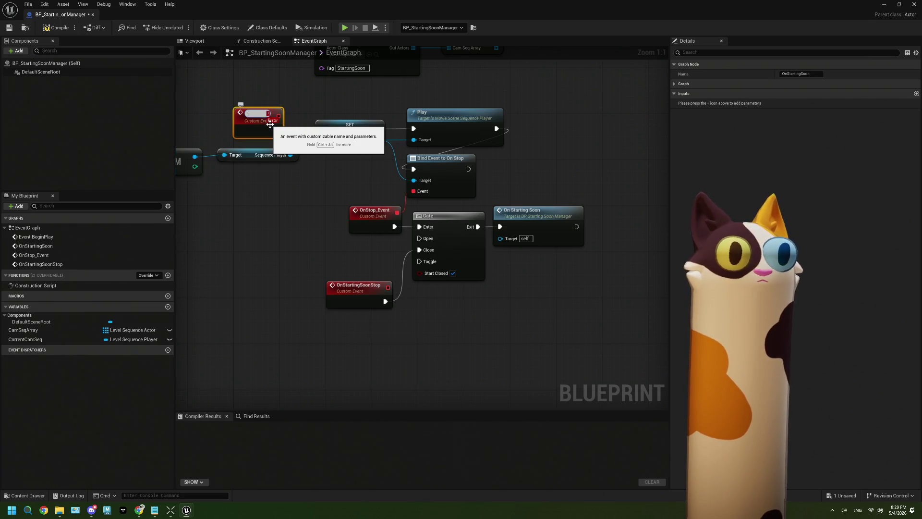
text(Cha)
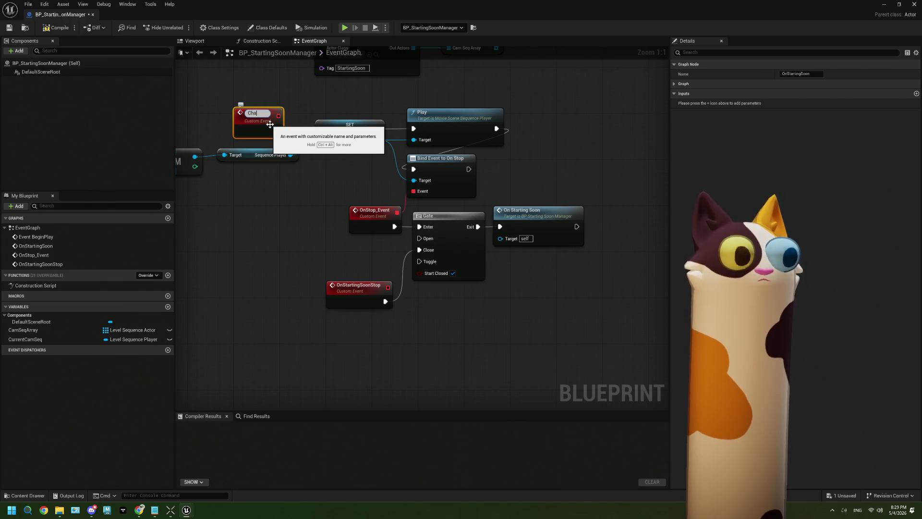
text(ngeCurr)
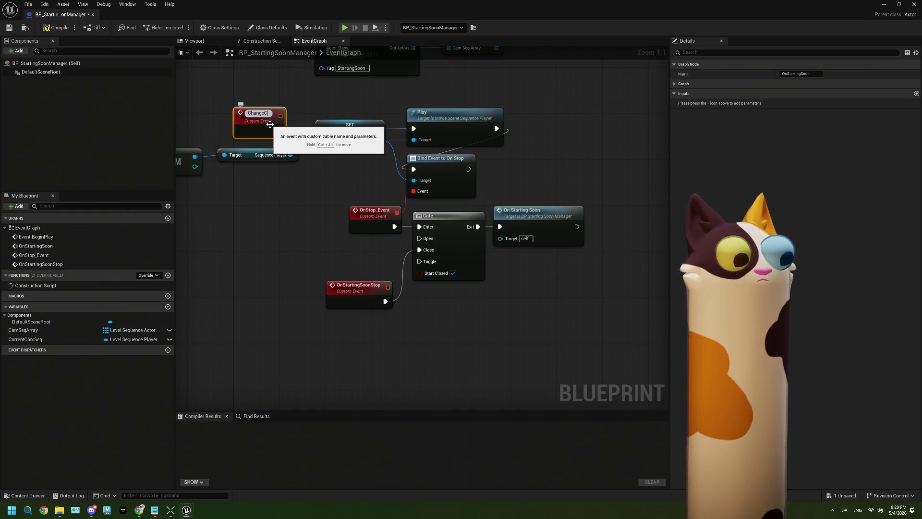
key(BackSpace)
key(BackSpace)
key(BackSpace)
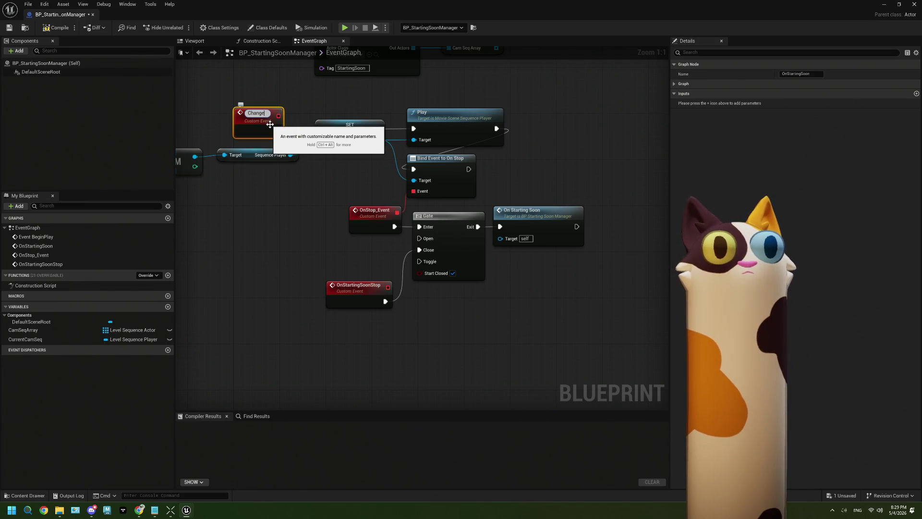
text(CamS)
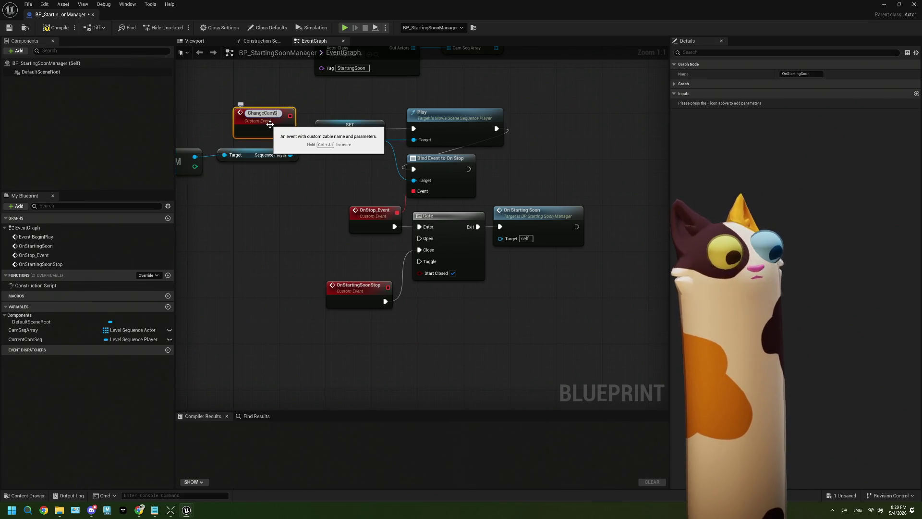
text(eq)
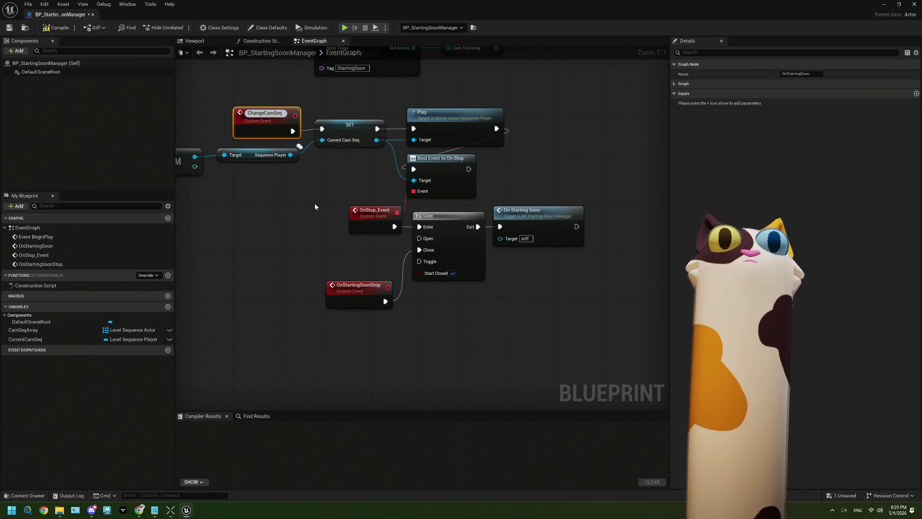
key(Return)
click(57, 27)
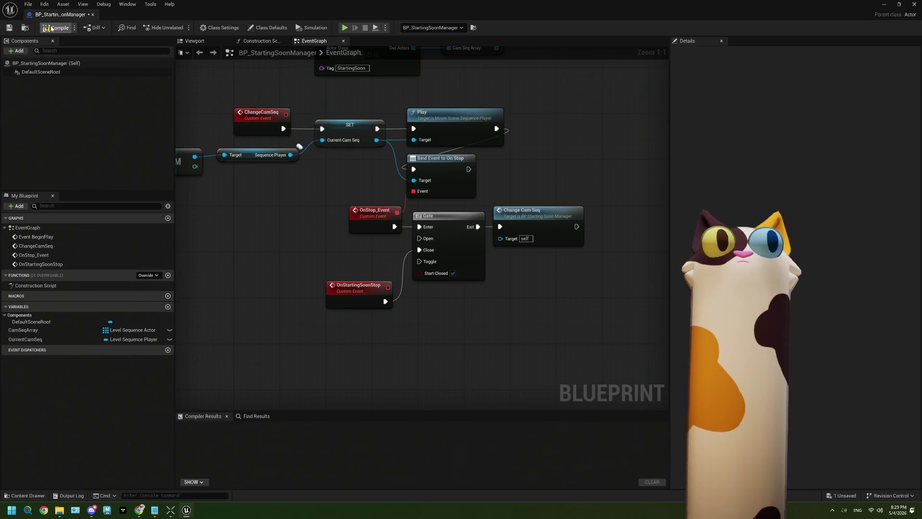
click(10, 28)
Step: Create a custom event named OnStartingSoon wired into the Gate's Open input
mouse_move(419, 238)
mouse_down()
mouse_move(360, 264)
mouse_move(355, 257)
mouse_up()
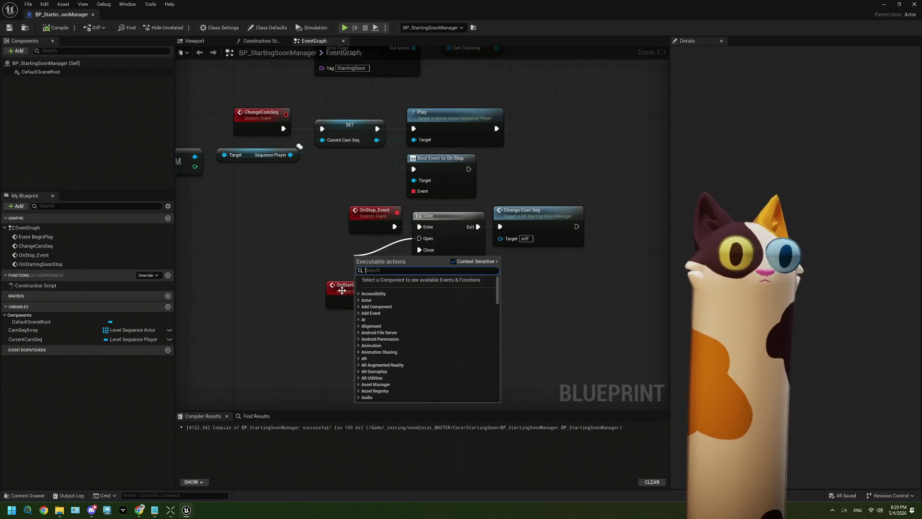
text(custom)
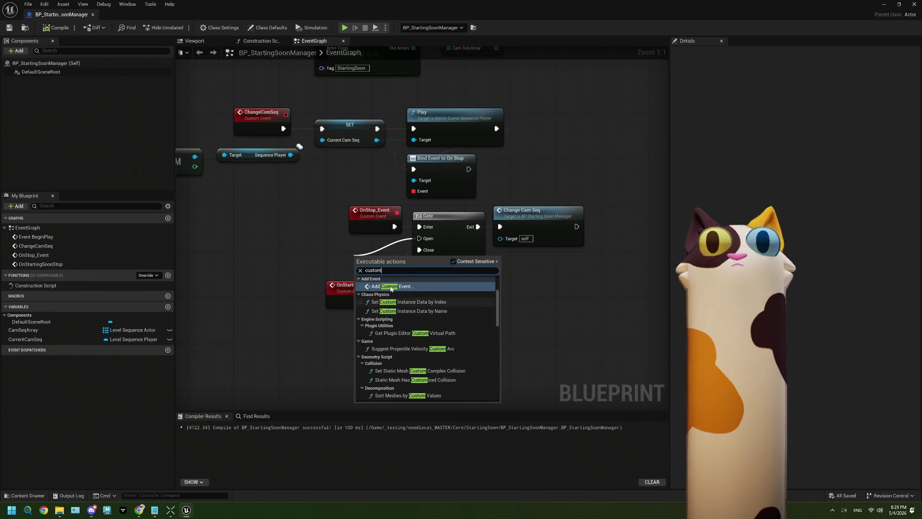
click(398, 288)
text(On)
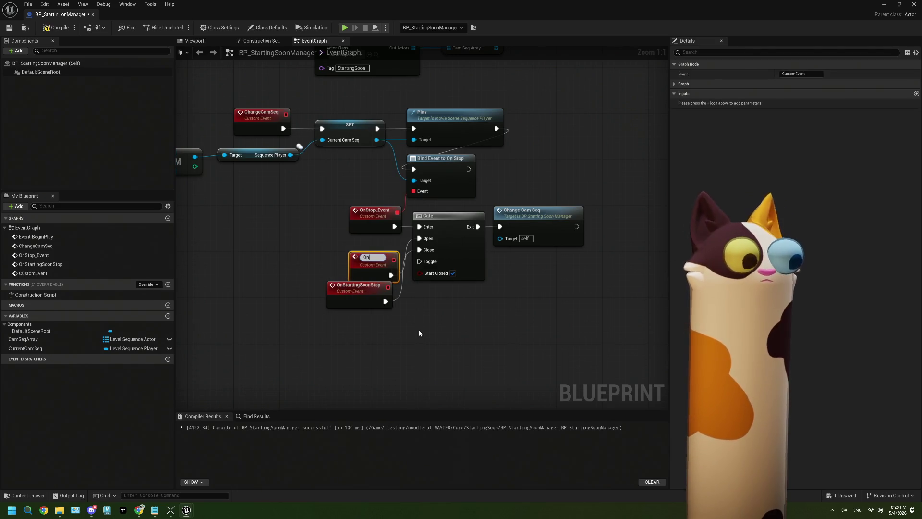
text(Starting)
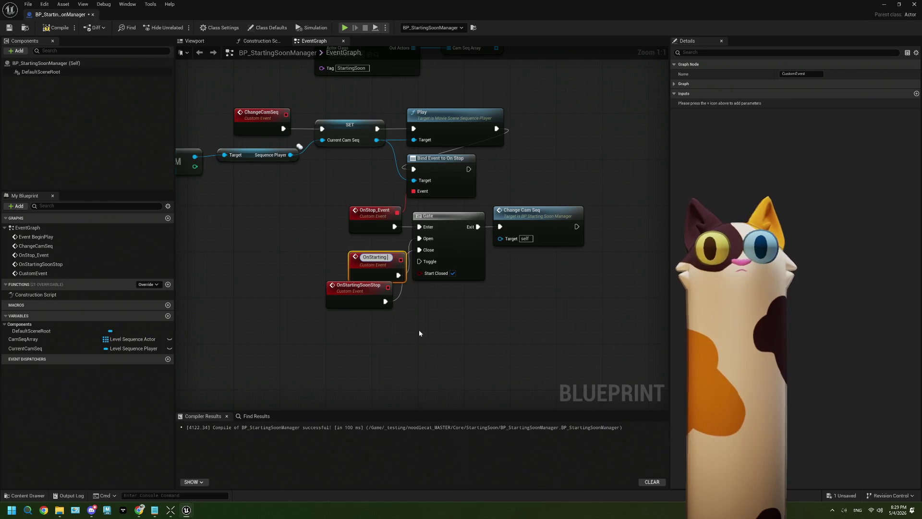
text(Soon)
key(Return)
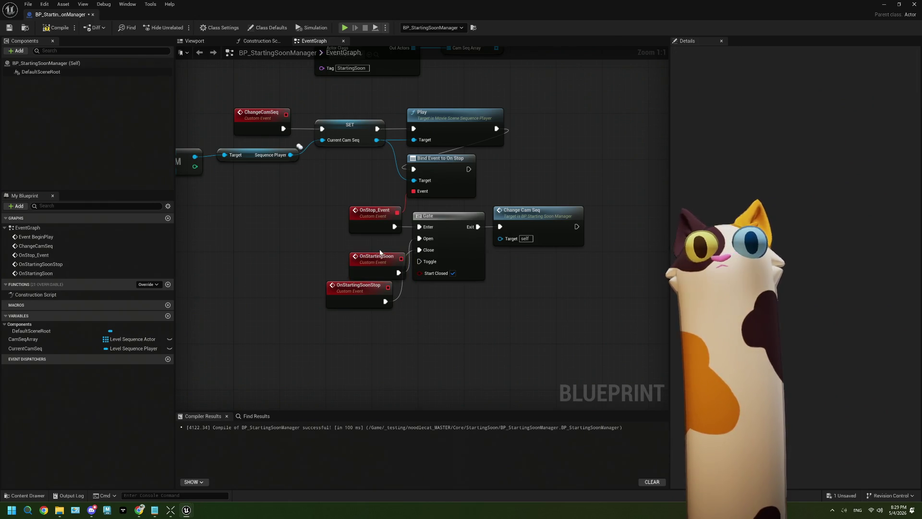
Step: Arrange OnStartingSoon above OnStartingSoonStop, keeping OnStartingSoonStop's name unchanged
mouse_move(383, 261)
mouse_down()
mouse_move(363, 248)
mouse_move(376, 248)
mouse_move(339, 248)
mouse_move(375, 226)
mouse_move(341, 225)
mouse_up()
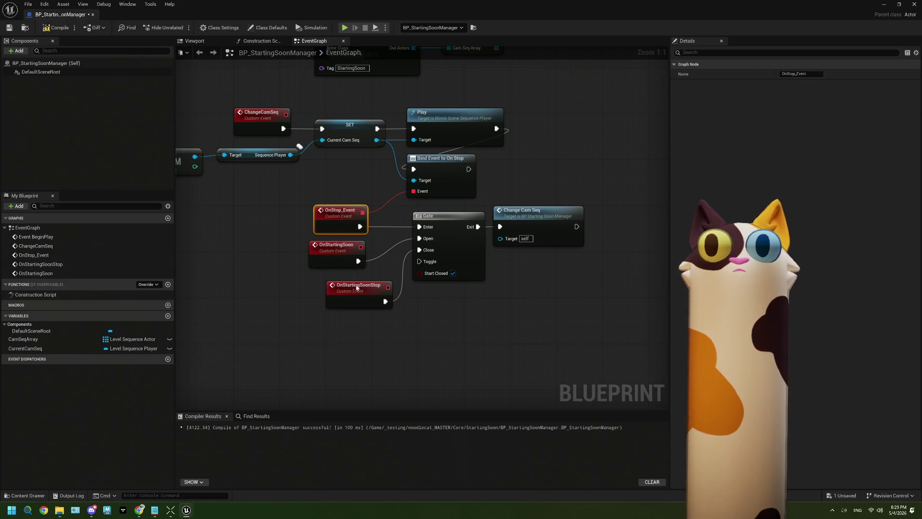
drag(356, 287, 329, 283)
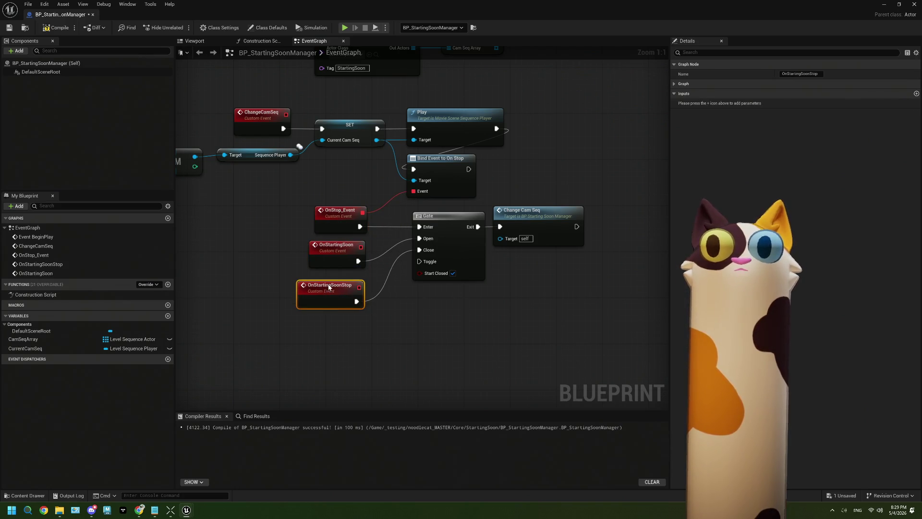
double_click(329, 284)
click(368, 313)
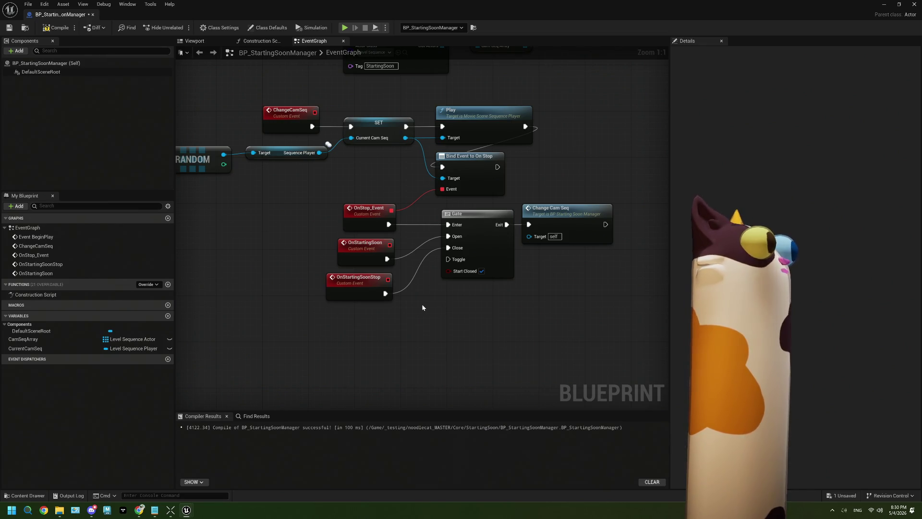
Step: Add a Sequence node after OnStartingSoonStop and unhook its Then 0 from Gate Close
drag(423, 308, 412, 299)
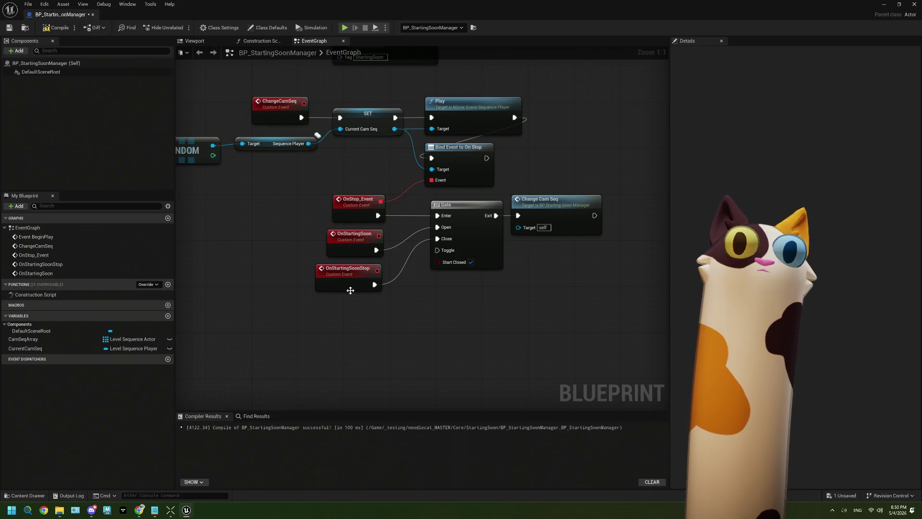
mouse_move(374, 285)
mouse_down()
mouse_move(403, 291)
mouse_move(399, 275)
mouse_up()
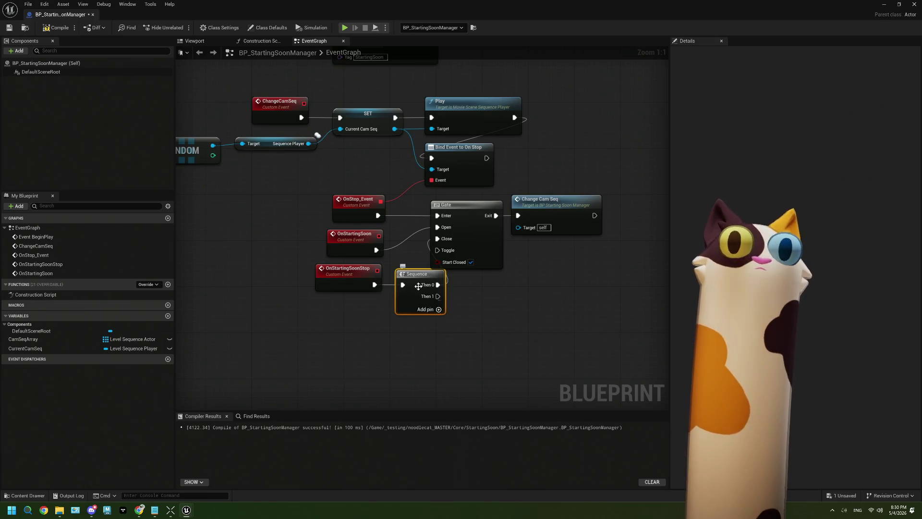
mouse_move(427, 337)
mouse_down()
mouse_move(370, 284)
mouse_move(385, 277)
mouse_move(354, 279)
mouse_up()
click(386, 323)
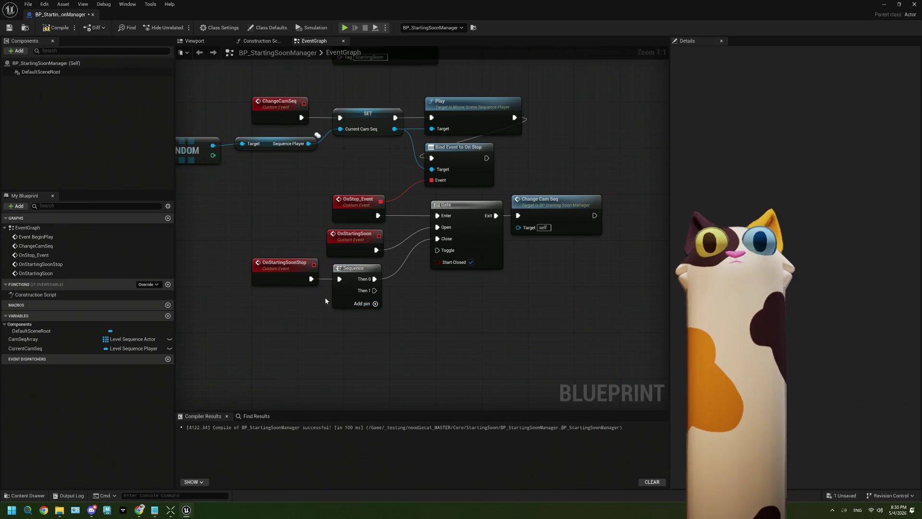
right_click(391, 312)
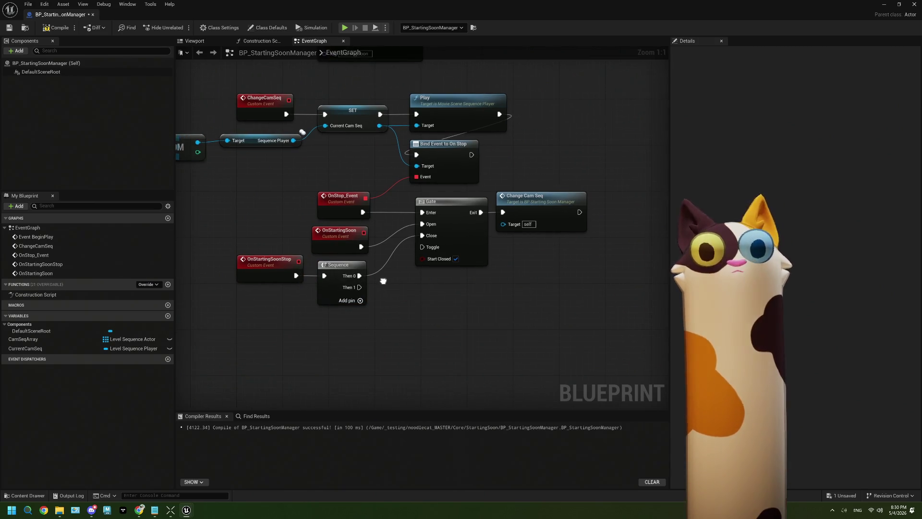
drag(376, 286, 359, 280)
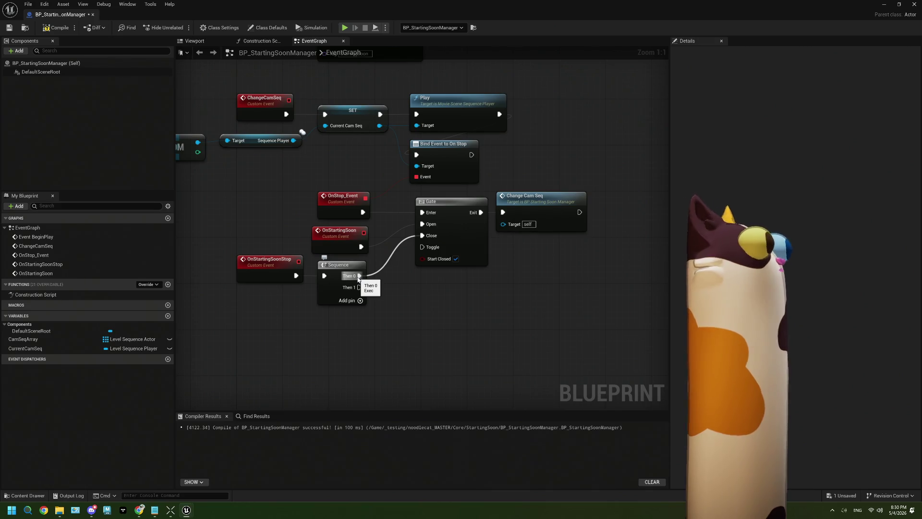
right_click(359, 277)
click(387, 310)
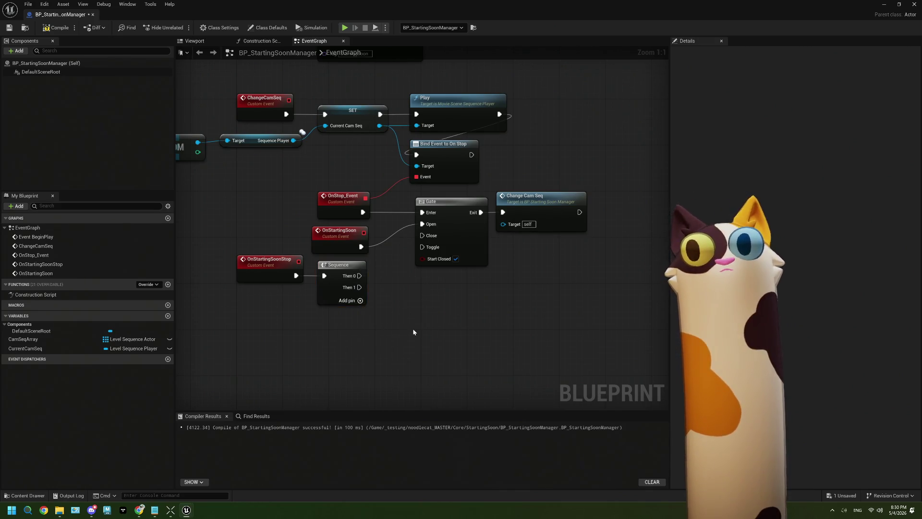
Step: Add a Stop node on a CurrentCamSeq getter; wire Then 0 to Gate Close and Then 1 to Stop
mouse_move(25, 348)
mouse_down()
mouse_move(230, 371)
mouse_move(333, 358)
mouse_up()
click(311, 366)
text(stop)
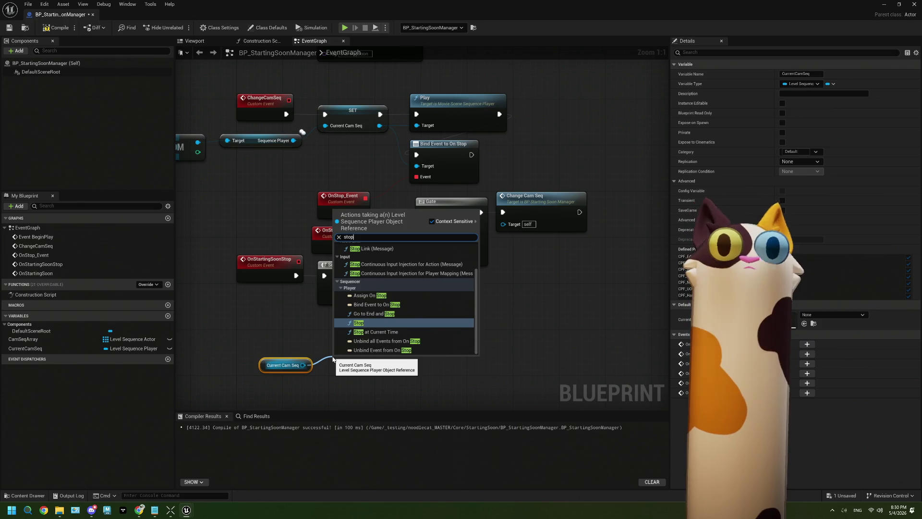
key(Return)
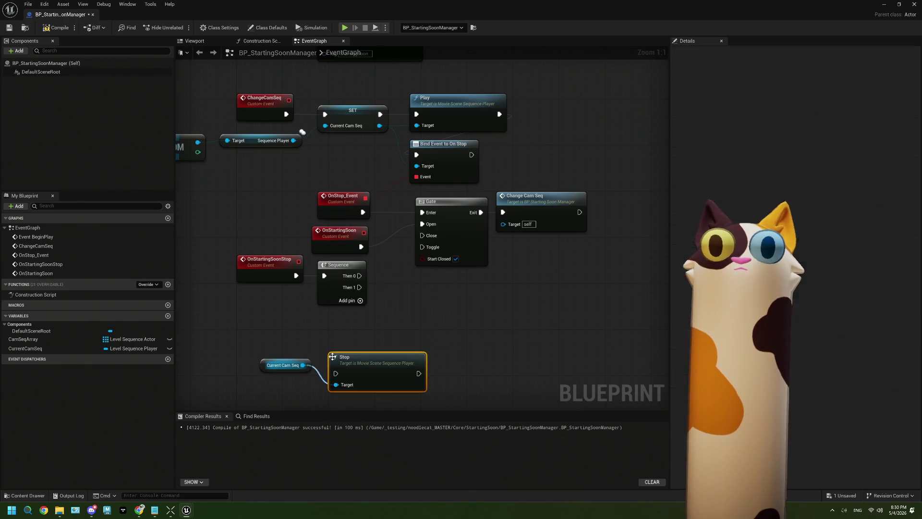
drag(359, 275, 423, 235)
mouse_move(359, 287)
mouse_down()
mouse_move(336, 374)
mouse_move(449, 319)
mouse_move(428, 301)
mouse_move(462, 290)
mouse_up()
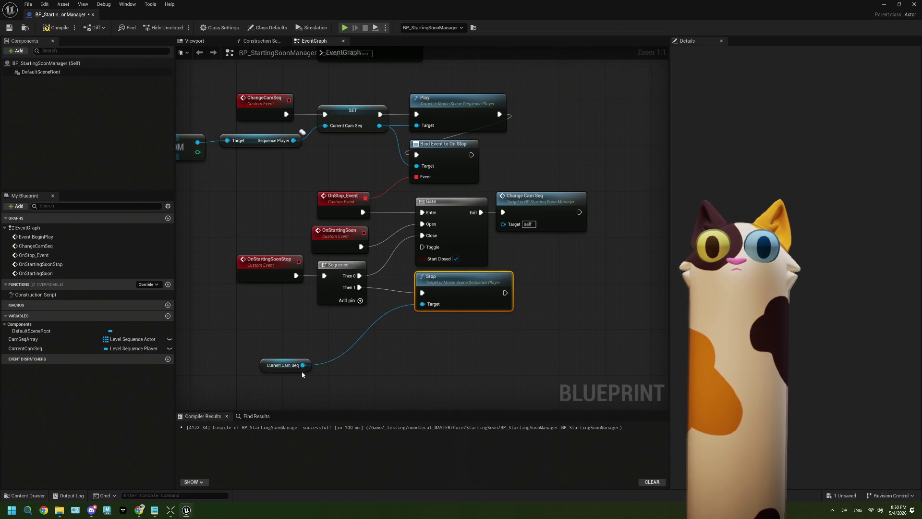
mouse_move(302, 374)
mouse_down()
mouse_move(375, 333)
mouse_move(365, 330)
mouse_move(447, 319)
mouse_move(440, 301)
mouse_up()
scroll(403, 312, down, 3)
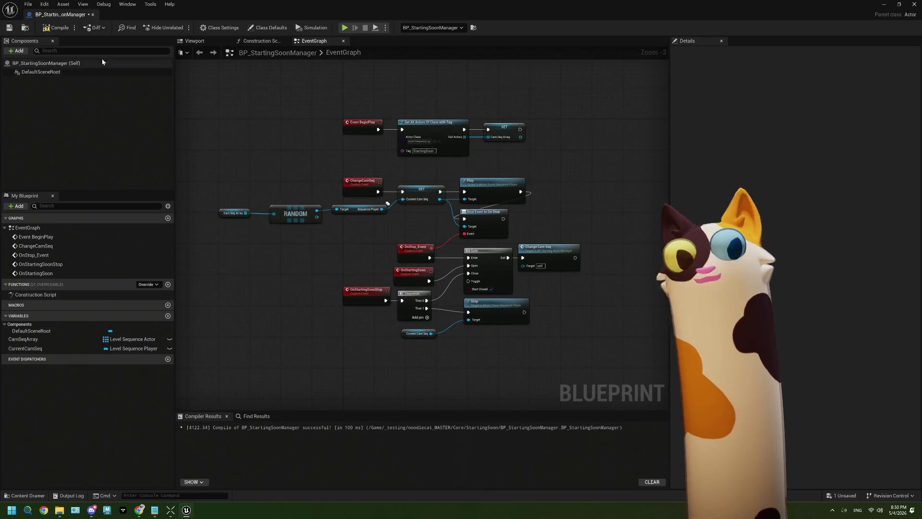
Step: Compile and save the blueprint, then return to the level editor
click(56, 28)
click(13, 32)
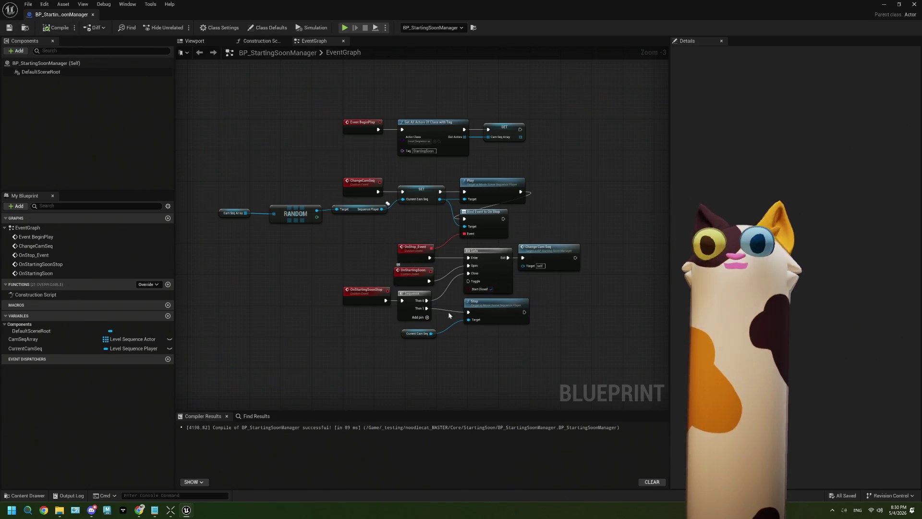
scroll(432, 314, up, 3)
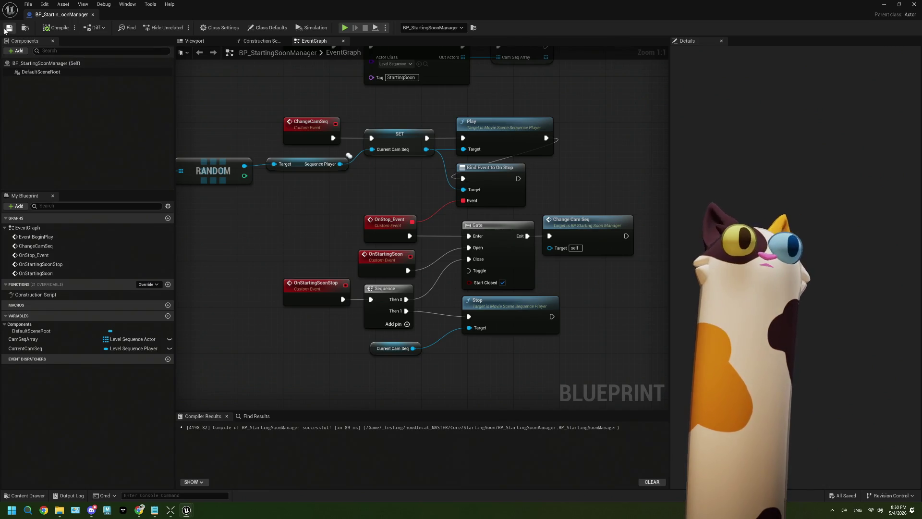
click(915, 4)
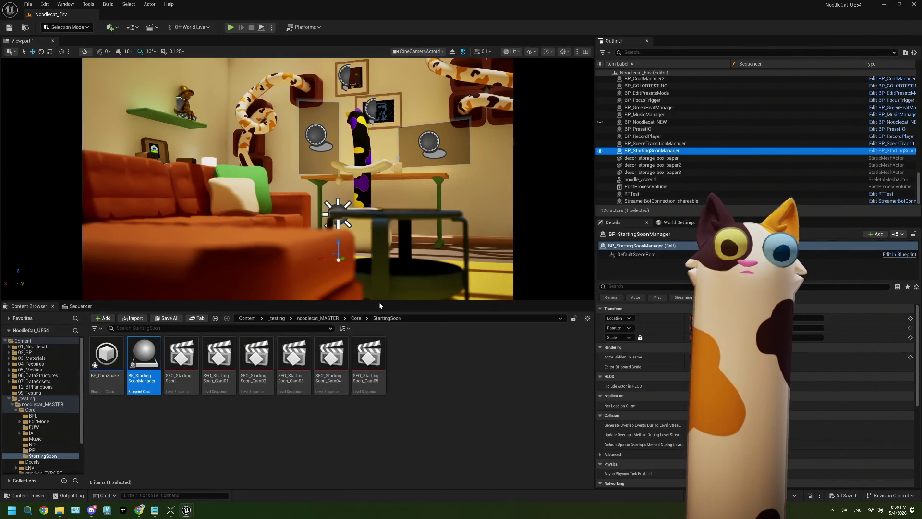
Step: Open BP_SceneTransitionManager from Core, fit and zoom its graph, then switch to BP_StartingSoonManager
click(356, 318)
scroll(194, 439, down, 1)
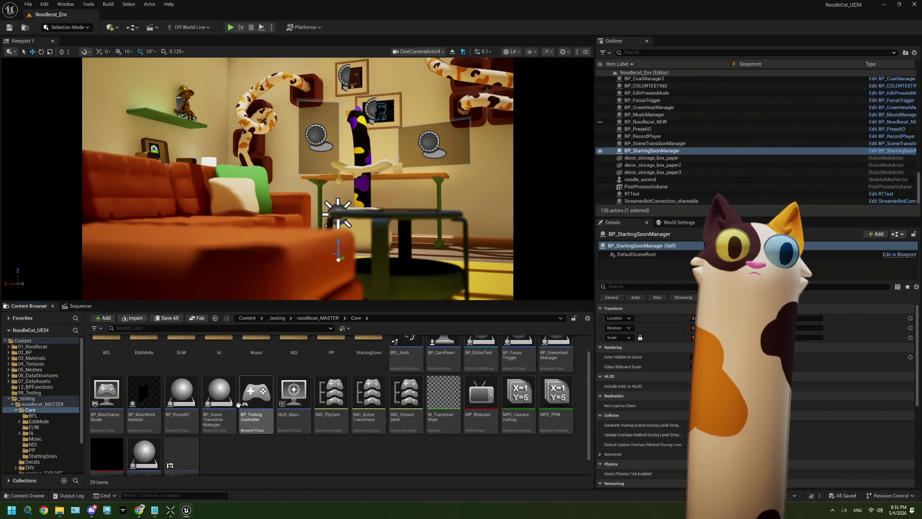
double_click(219, 393)
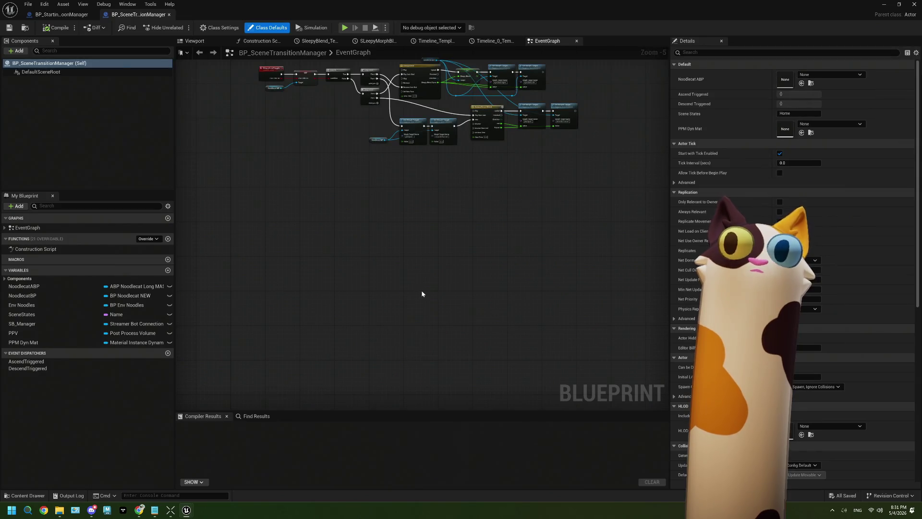
key(Home)
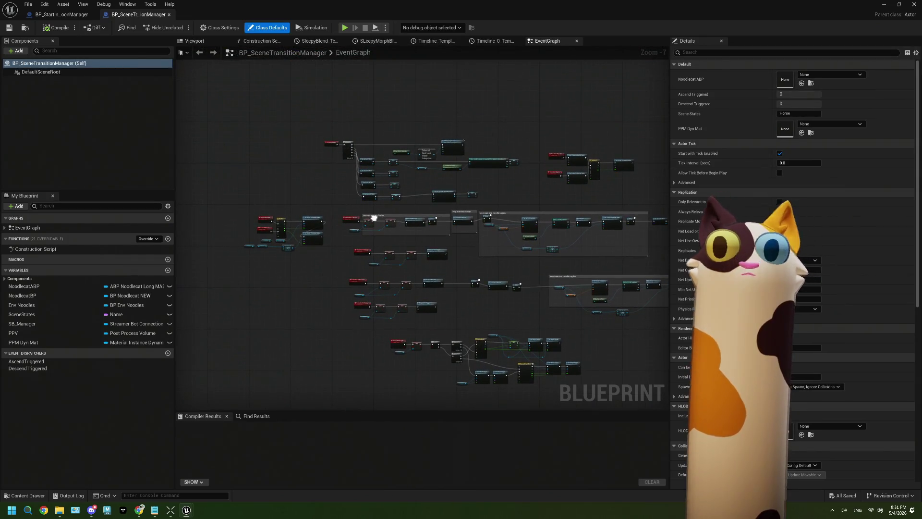
scroll(388, 208, up, 4)
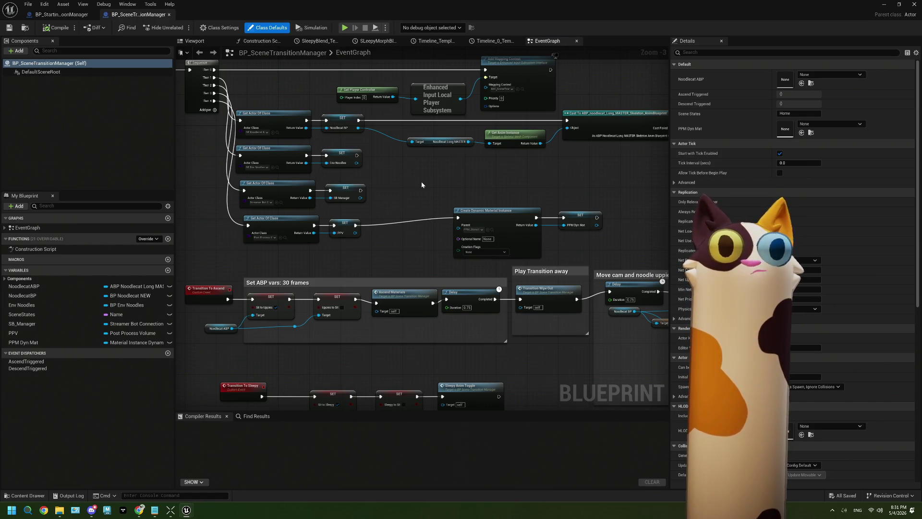
scroll(295, 186, up, 1)
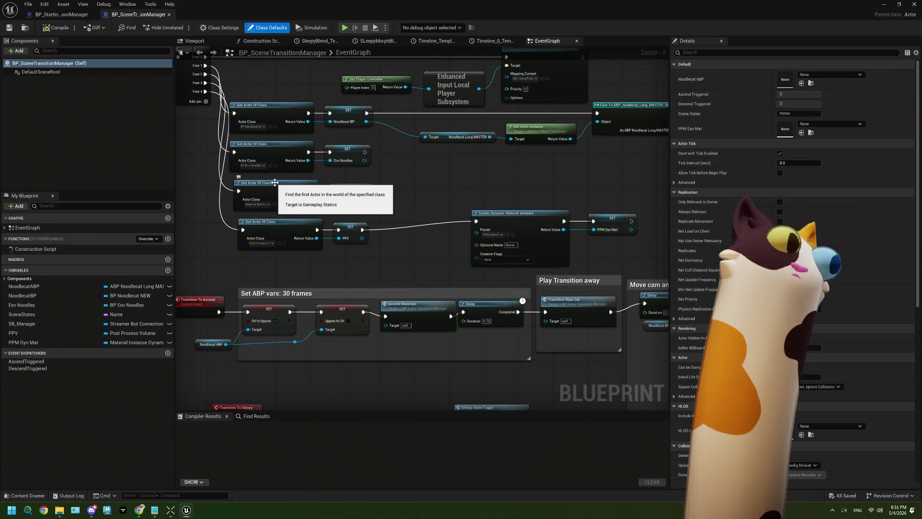
click(62, 14)
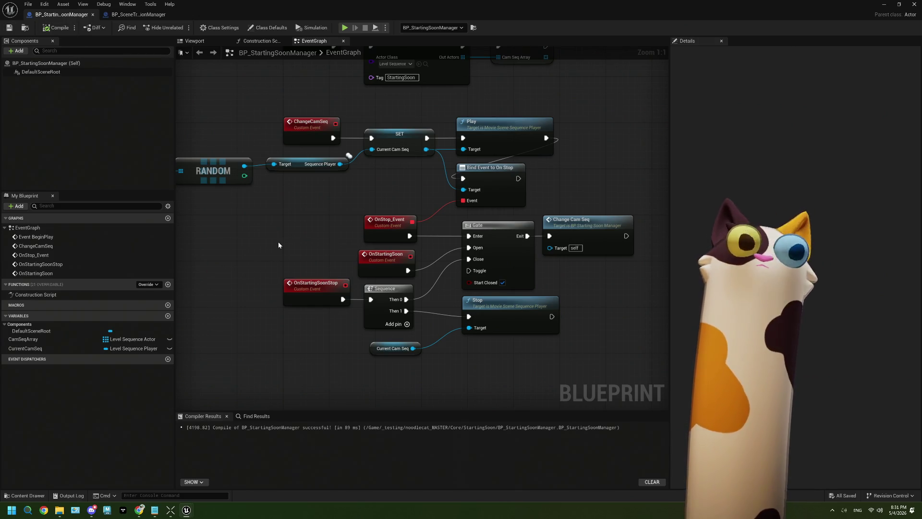
Step: Zoom and pan through BP_SceneTransitionManager's event graph to inspect its lower event chains
scroll(295, 211, down, 1)
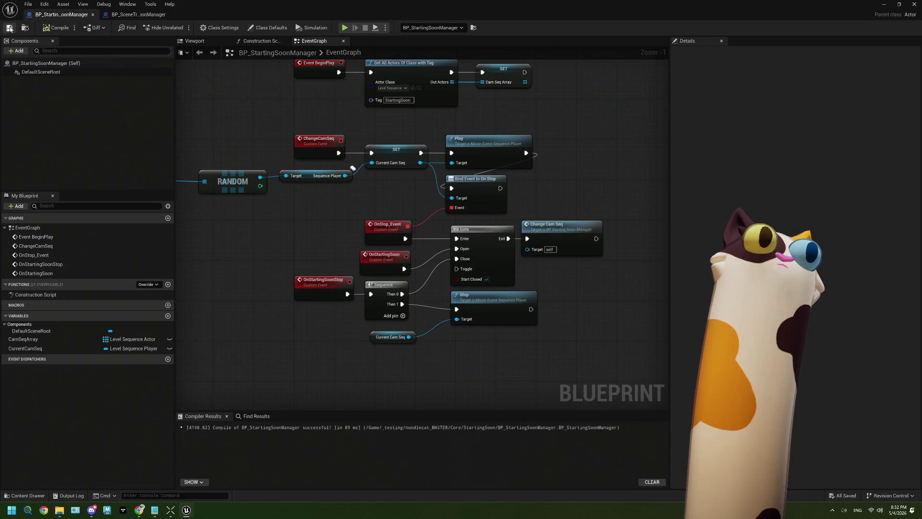
click(127, 16)
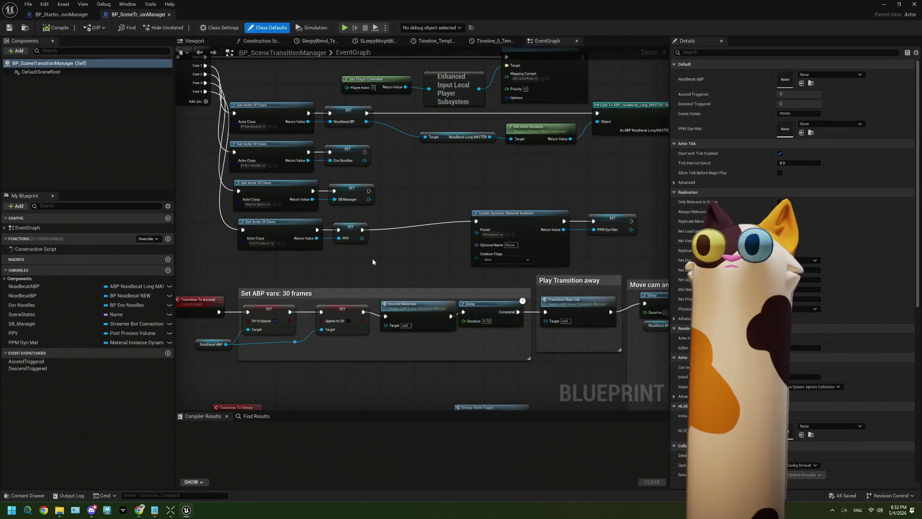
scroll(372, 261, down, 5)
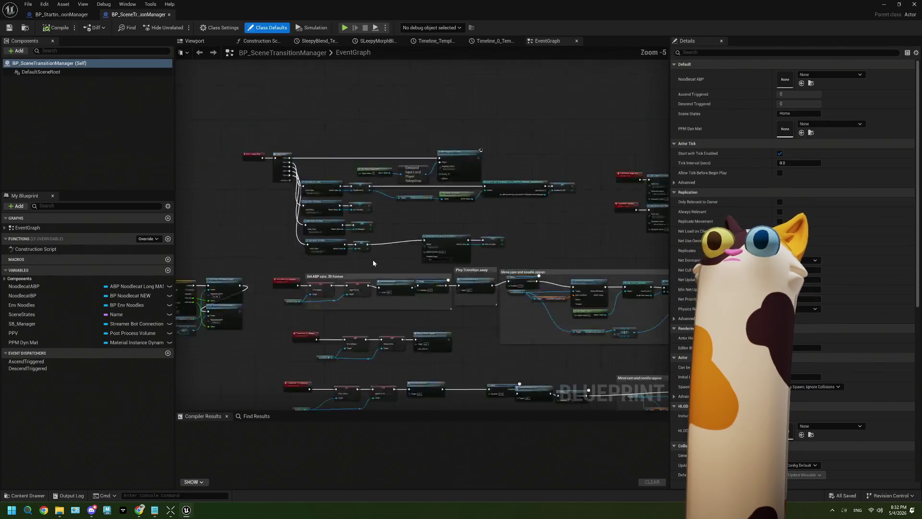
scroll(372, 260, up, 4)
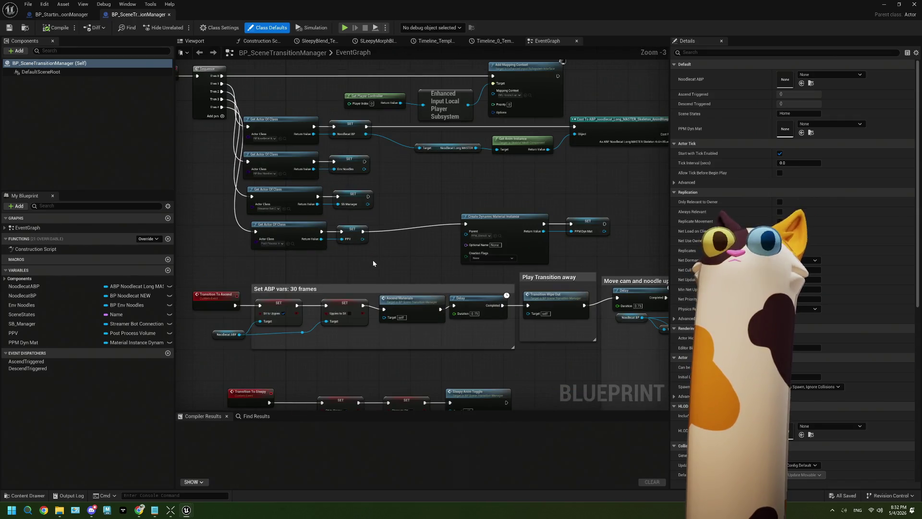
scroll(373, 260, down, 2)
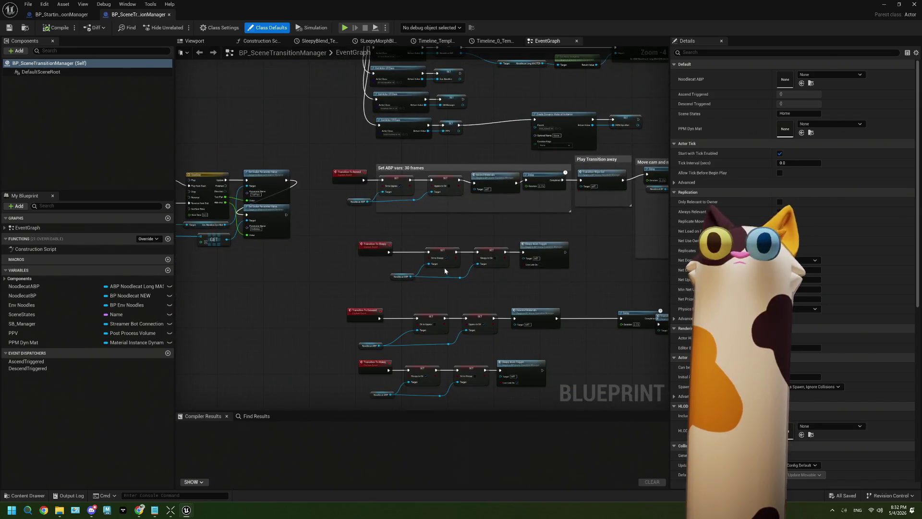
mouse_move(449, 302)
mouse_down()
mouse_move(457, 284)
mouse_move(427, 288)
mouse_up()
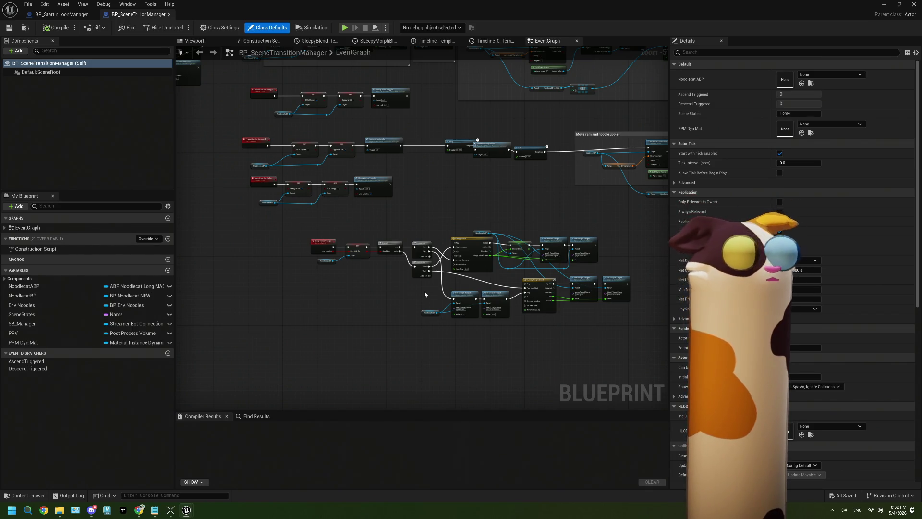
scroll(413, 301, up, 2)
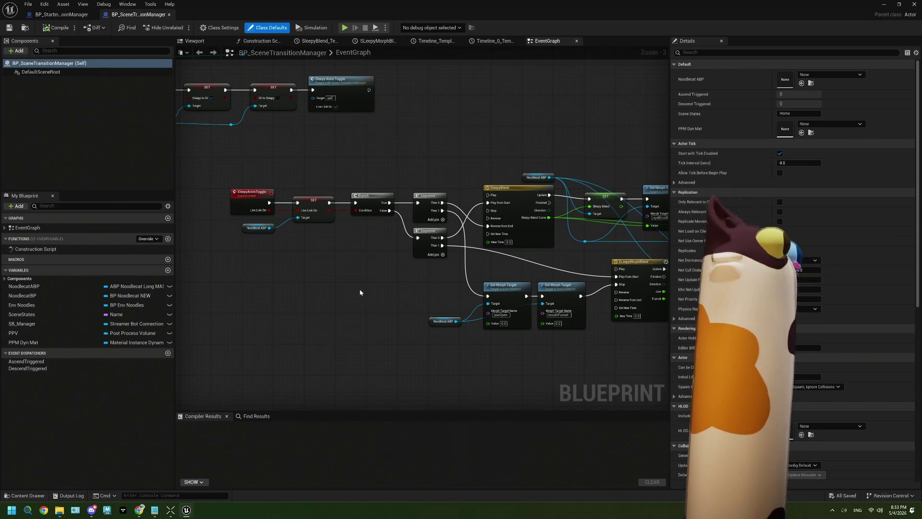
Step: Leave the blueprint editor and select IMC_SceneTransitions in the Content Browser
click(59, 15)
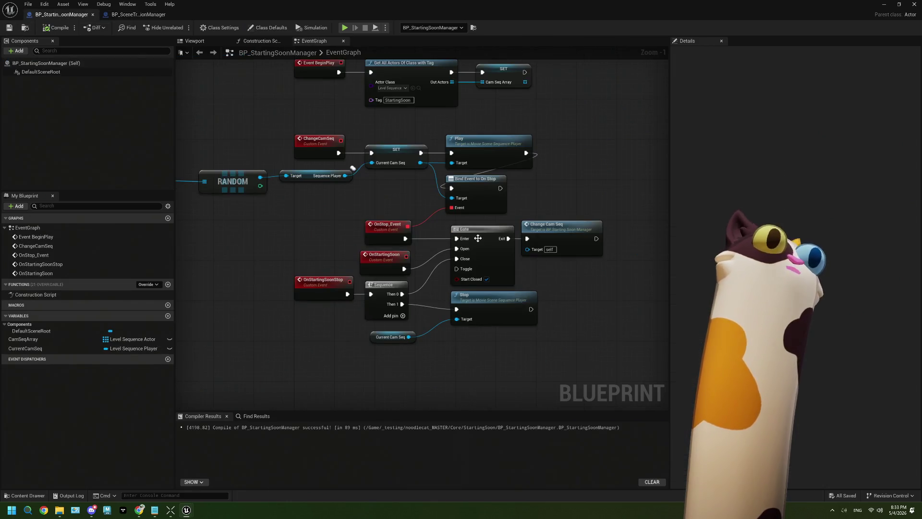
click(884, 5)
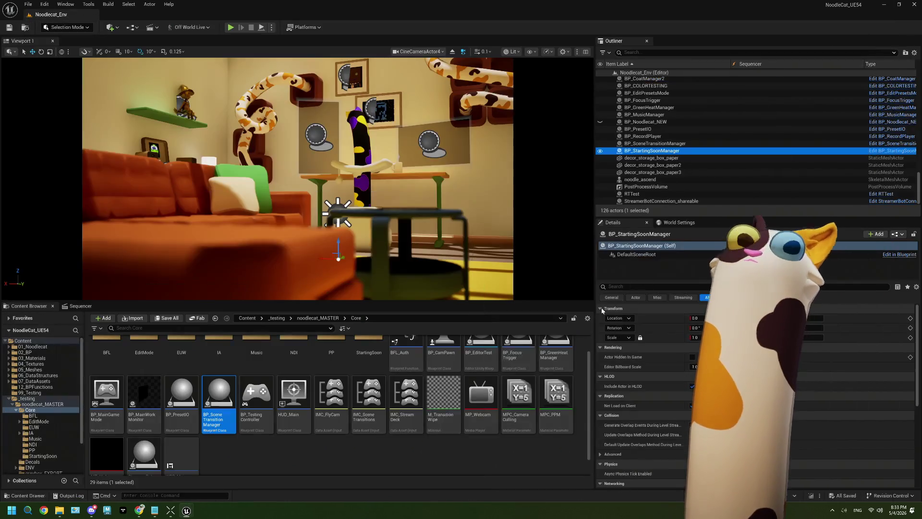
click(370, 428)
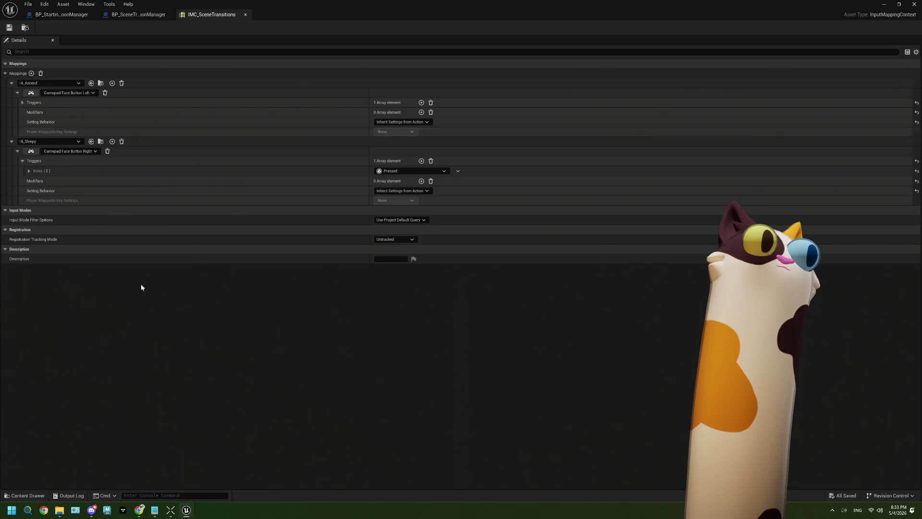
Step: Add an empty action mapping to IMC_SceneTransitions and return to the level editor unsaved
click(31, 73)
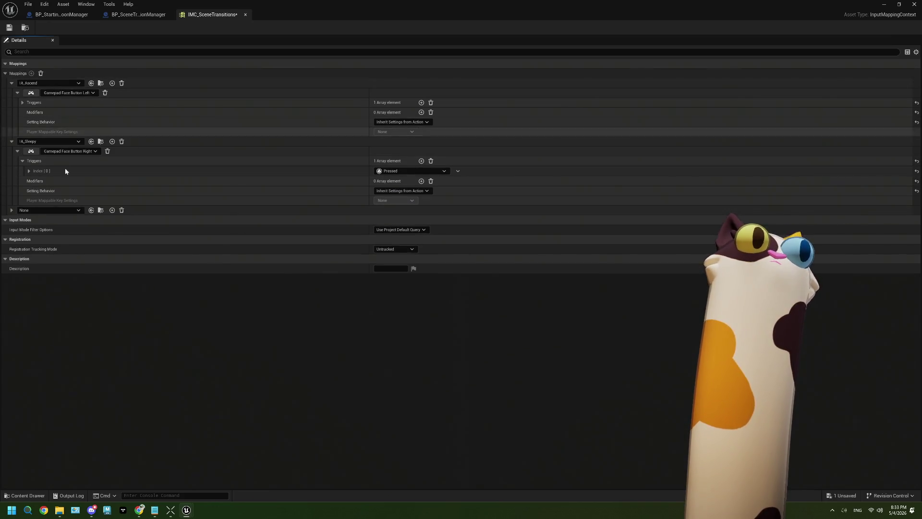
click(74, 212)
click(144, 191)
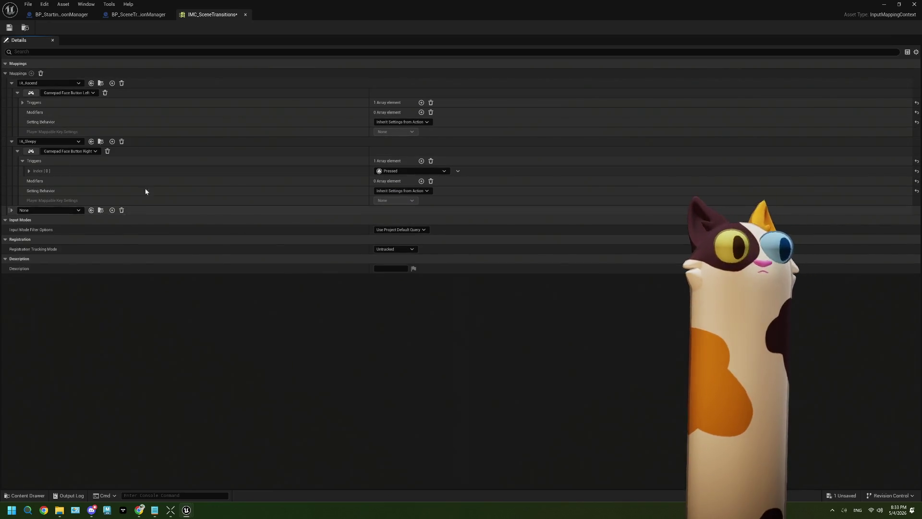
click(914, 5)
scroll(348, 398, up, 1)
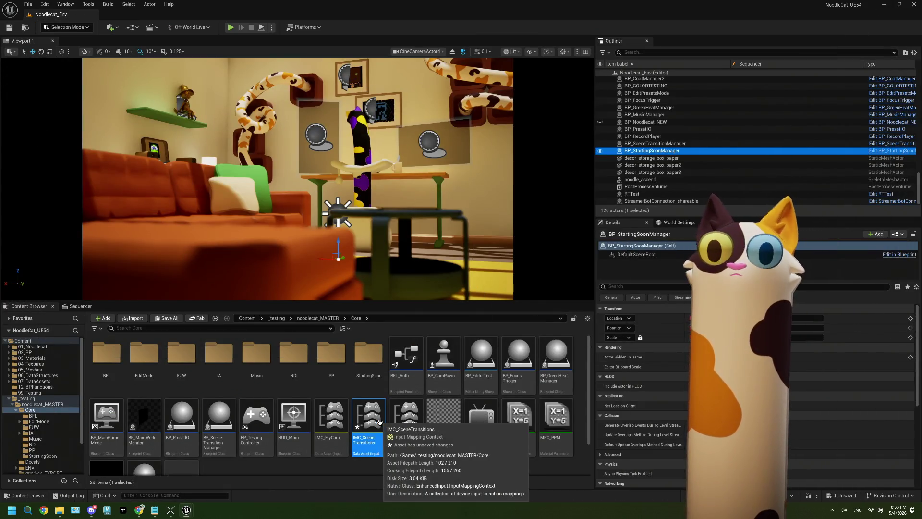
Step: Duplicate IA_Sleepy in the IA folder and rename the copy IA_StartingSoon
double_click(219, 354)
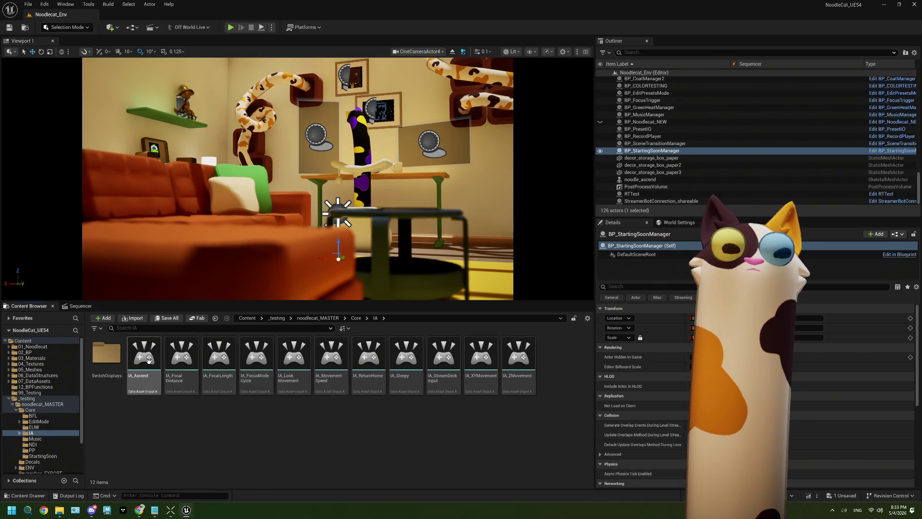
click(141, 361)
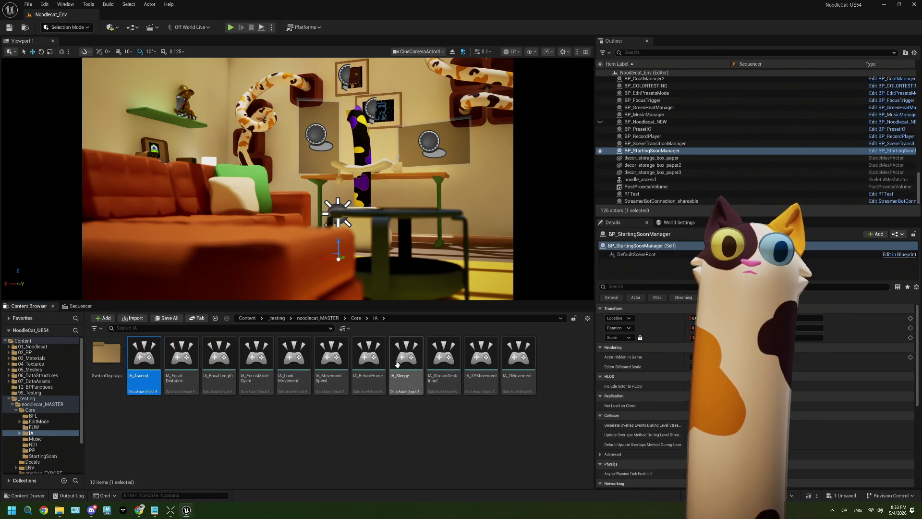
click(402, 361)
right_click(402, 360)
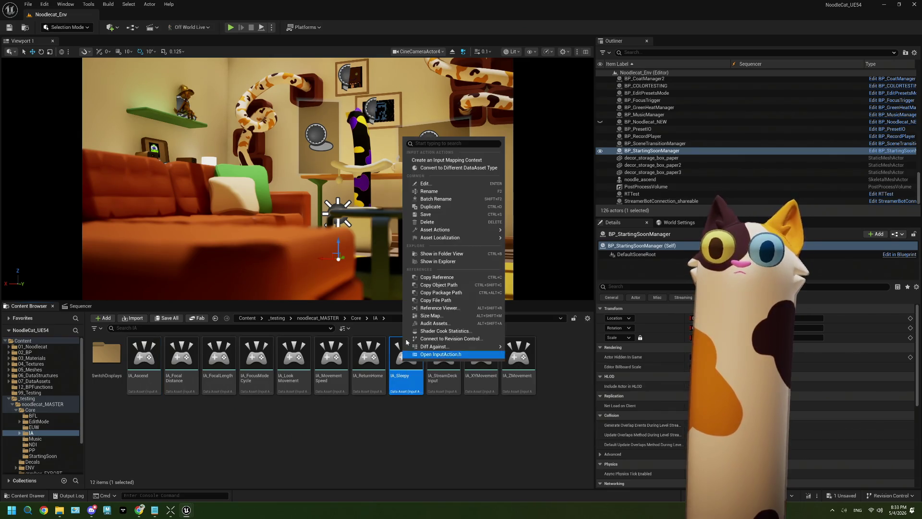
click(449, 207)
key(End)
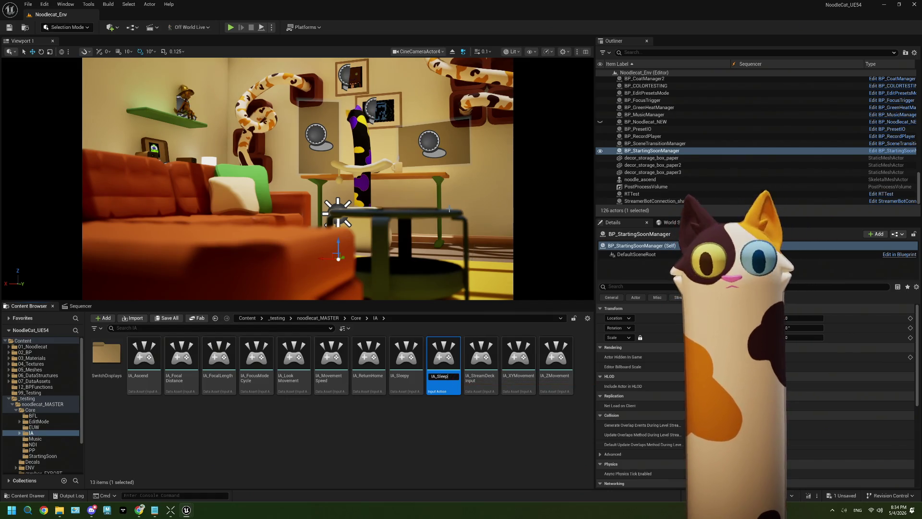
text(t)
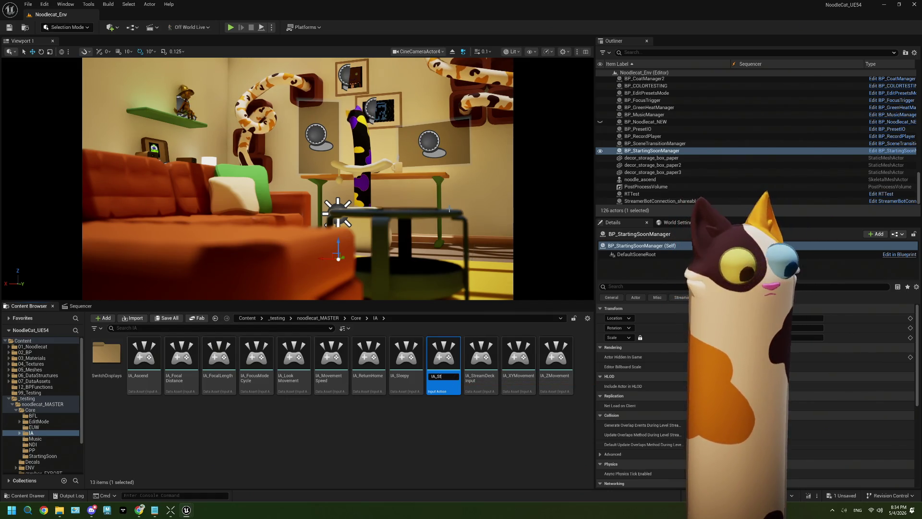
text(ingSoon)
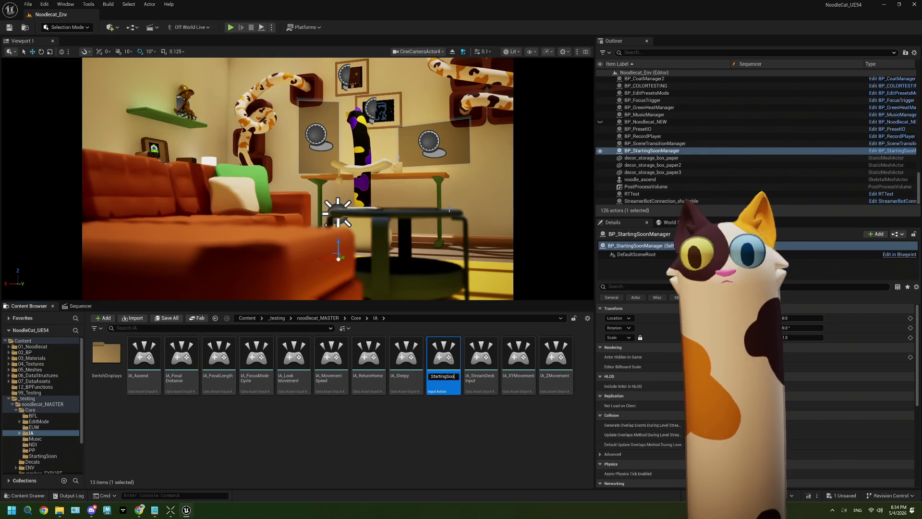
key(Return)
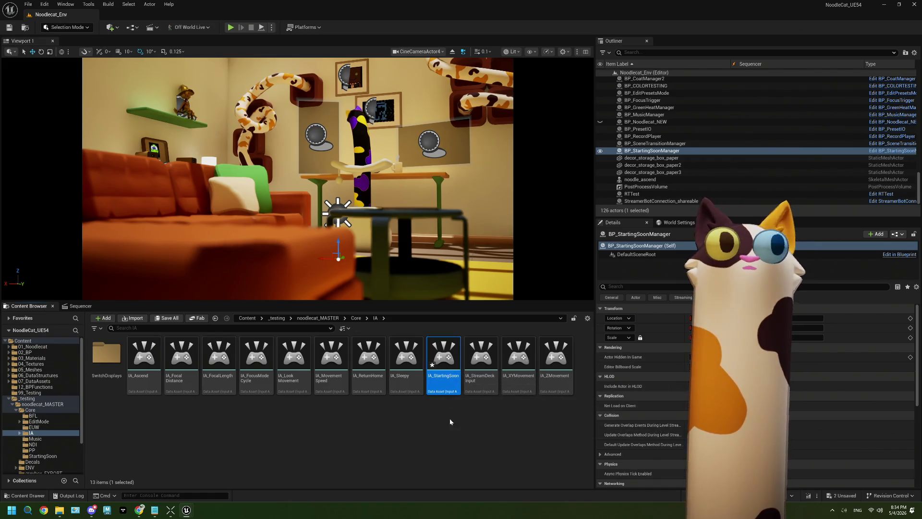
Step: Clear the selection, close the validation Message Log, and return to the Core folder
click(422, 453)
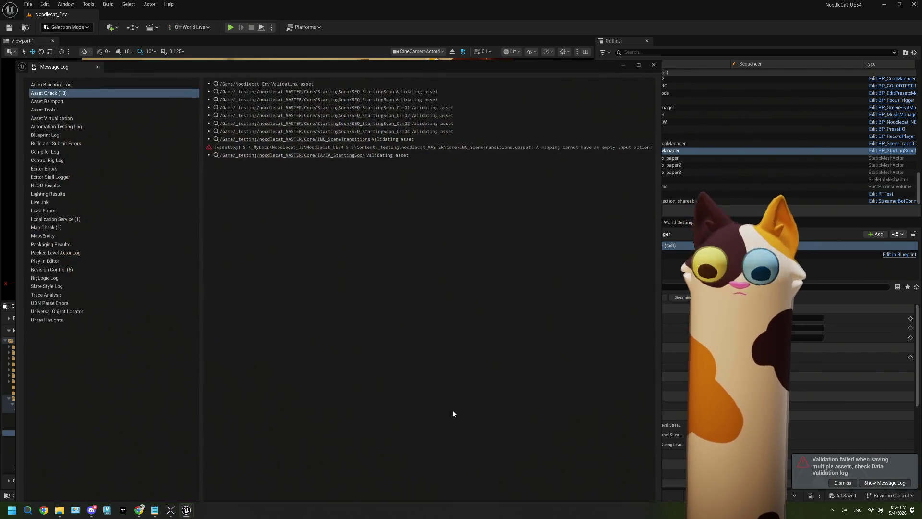
click(653, 66)
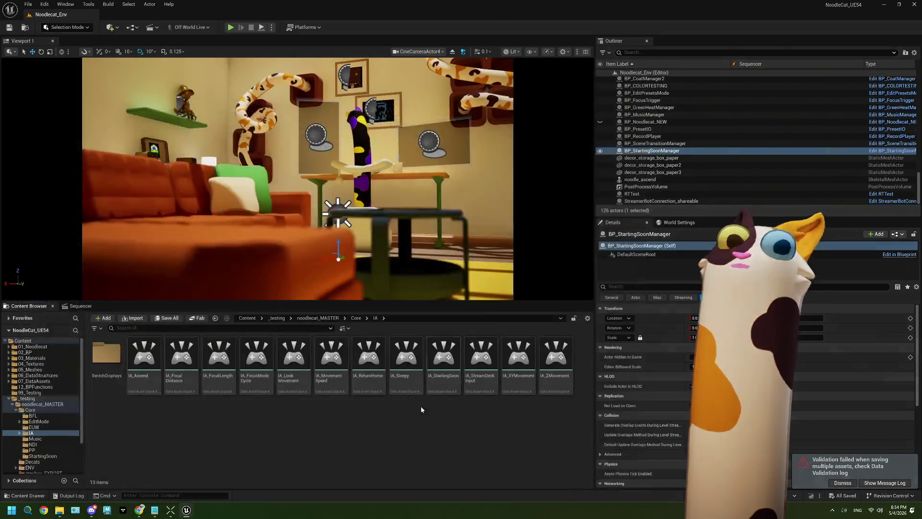
click(356, 319)
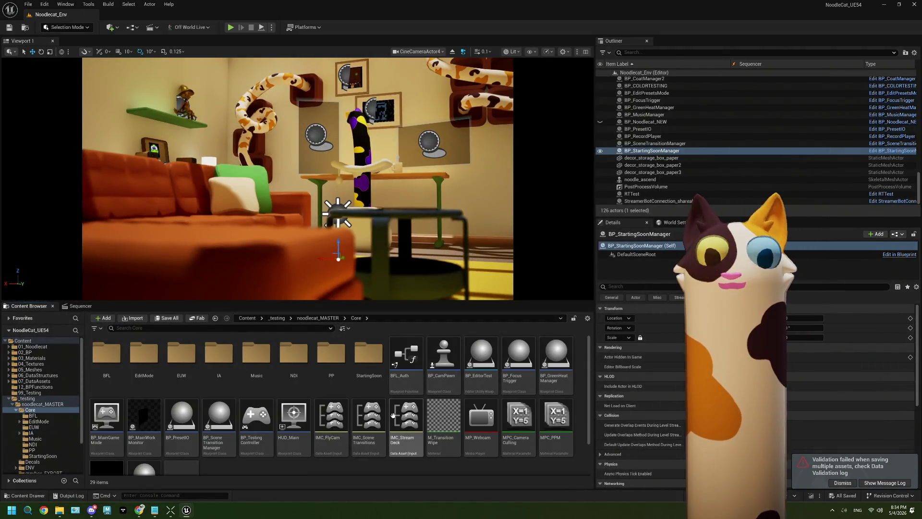
Step: Open IMC_SceneTransitions and set its empty None mapping to IA_StartingSoon via a 'star' search
double_click(369, 417)
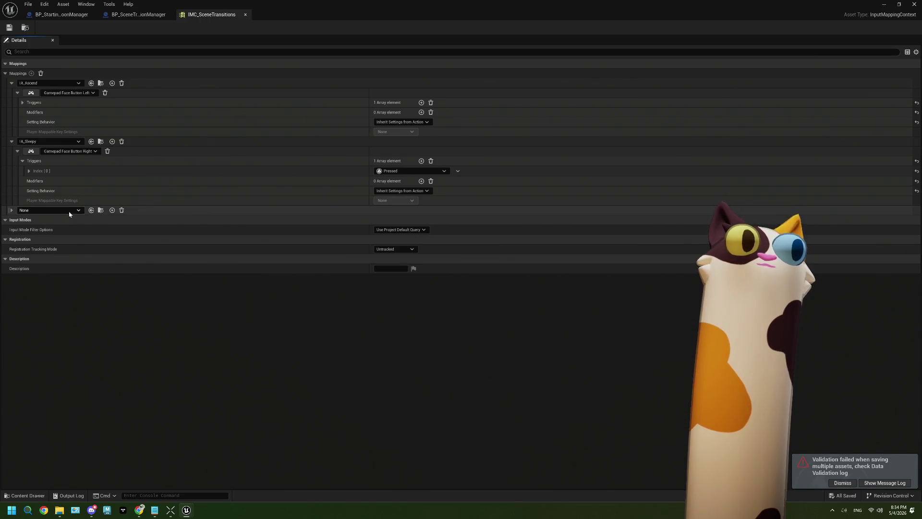
click(70, 211)
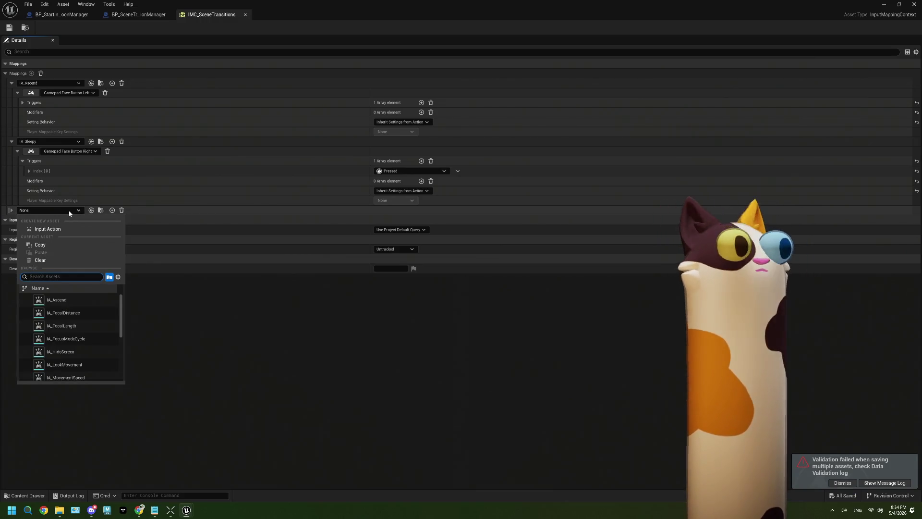
text(star)
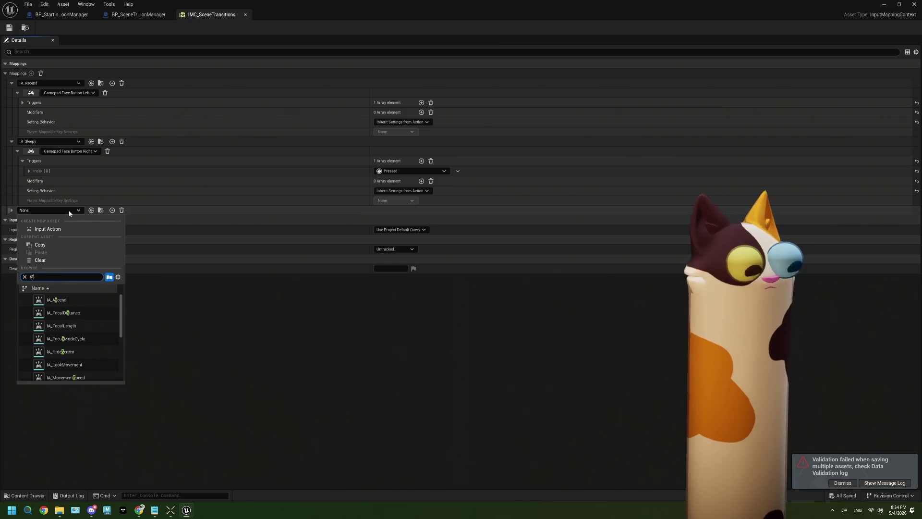
click(67, 300)
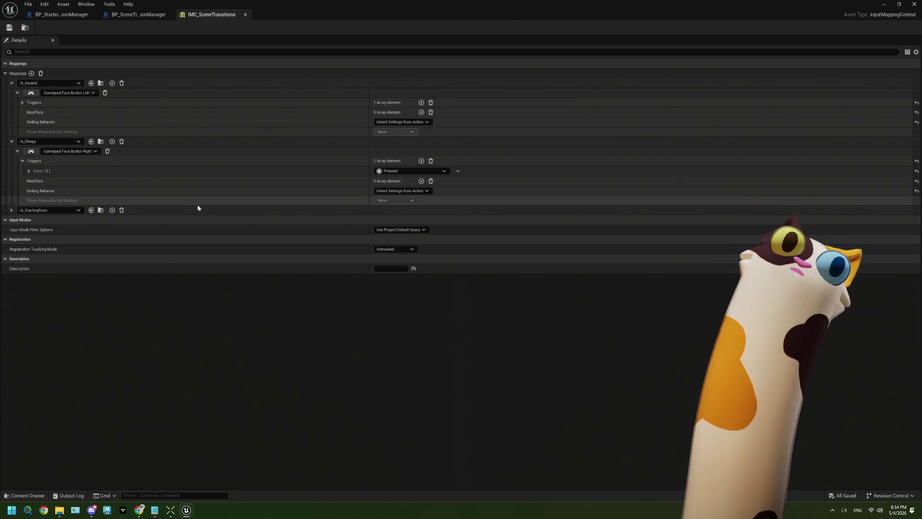
Step: Add key bindings to the IA_StartingSoon mapping, then remove the extra empty one
click(112, 210)
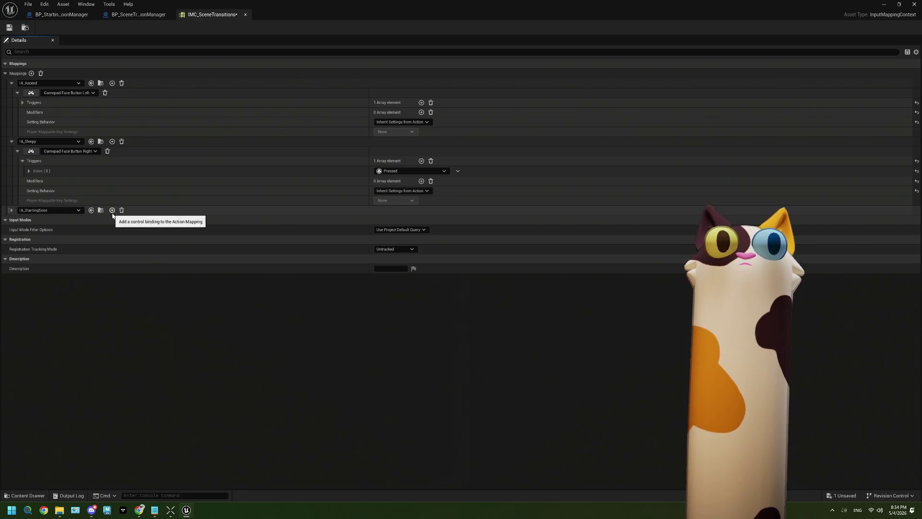
click(11, 209)
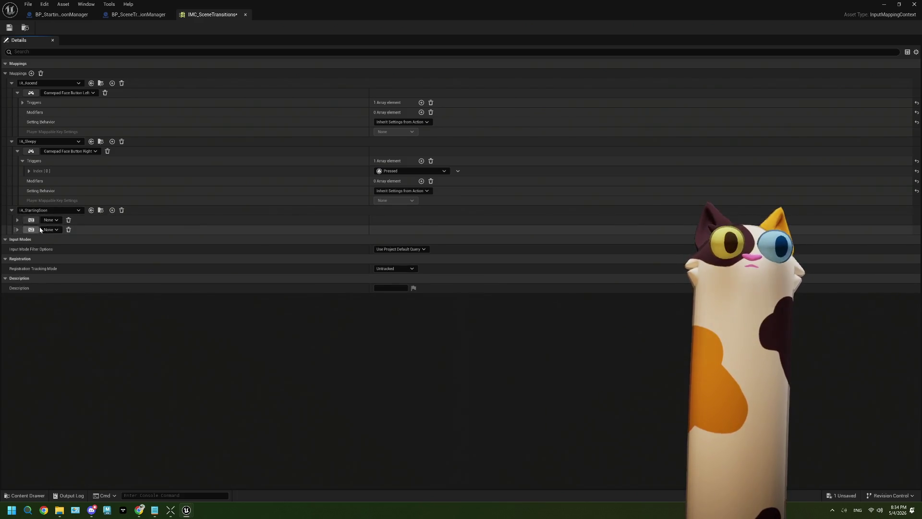
click(68, 230)
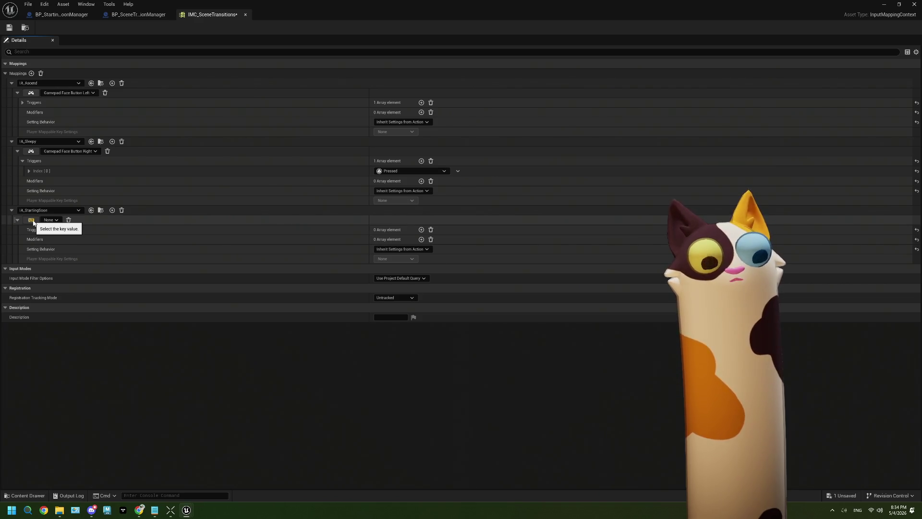
Step: Choose Gamepad Face Button Top from the Gamepad key list for the IA_StartingSoon binding
click(31, 220)
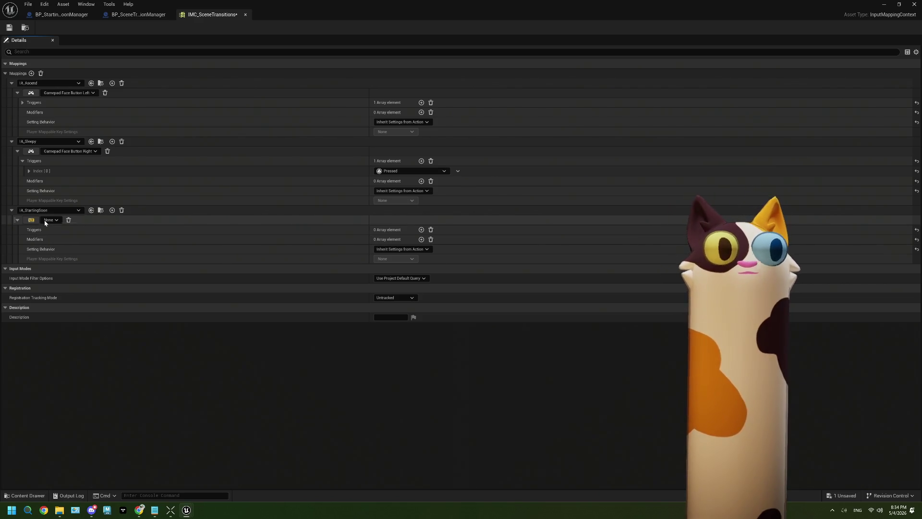
click(51, 220)
click(64, 220)
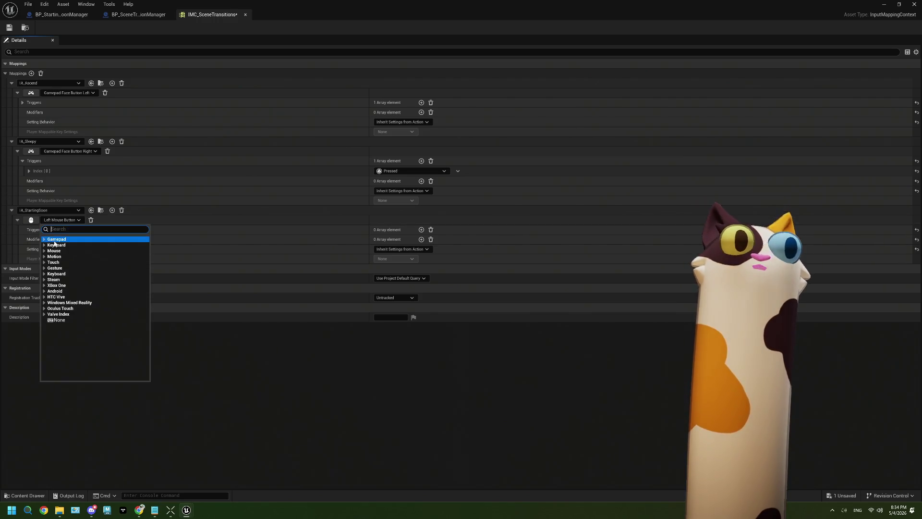
click(57, 239)
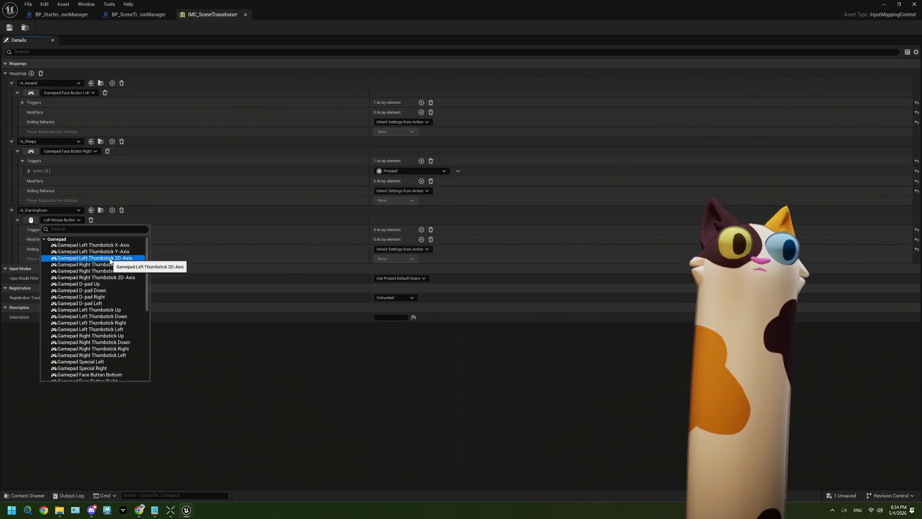
scroll(111, 269, down, 5)
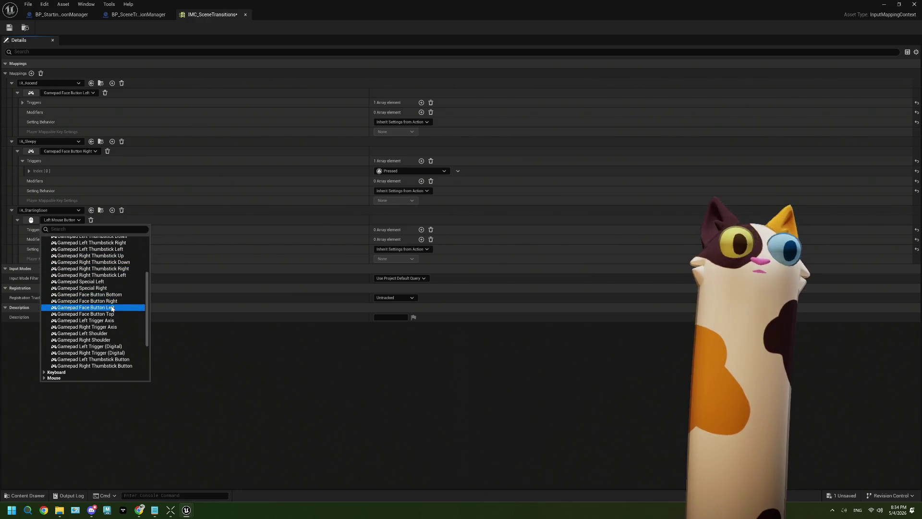
click(112, 313)
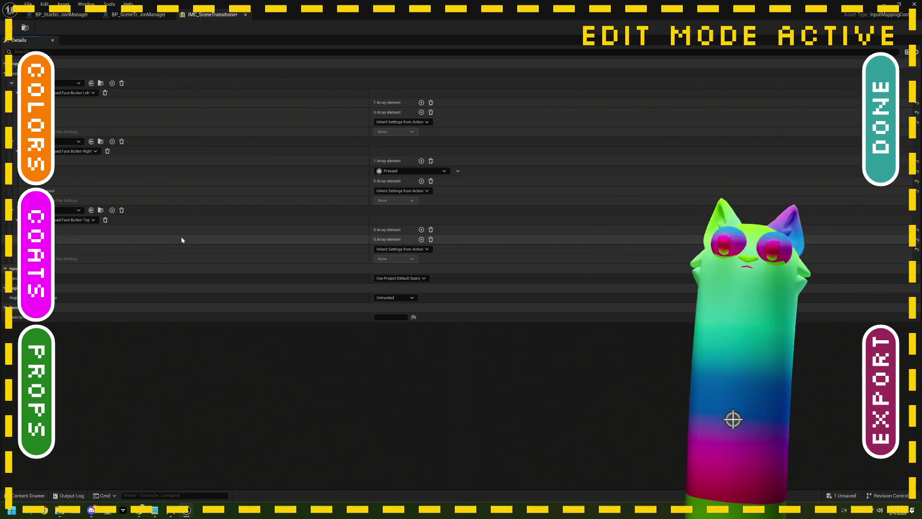
Step: Save the IMC_SceneTransitions mapping context with Ctrl+S
key(ctrl+s)
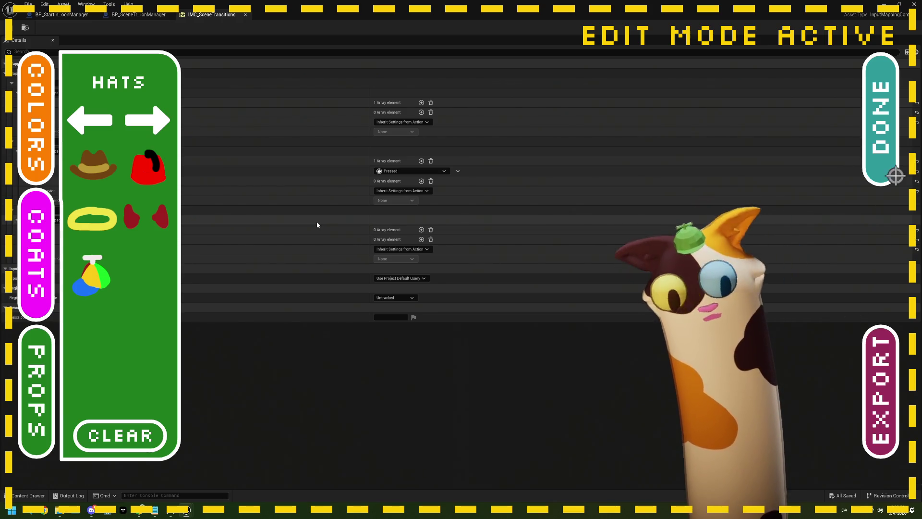
click(891, 175)
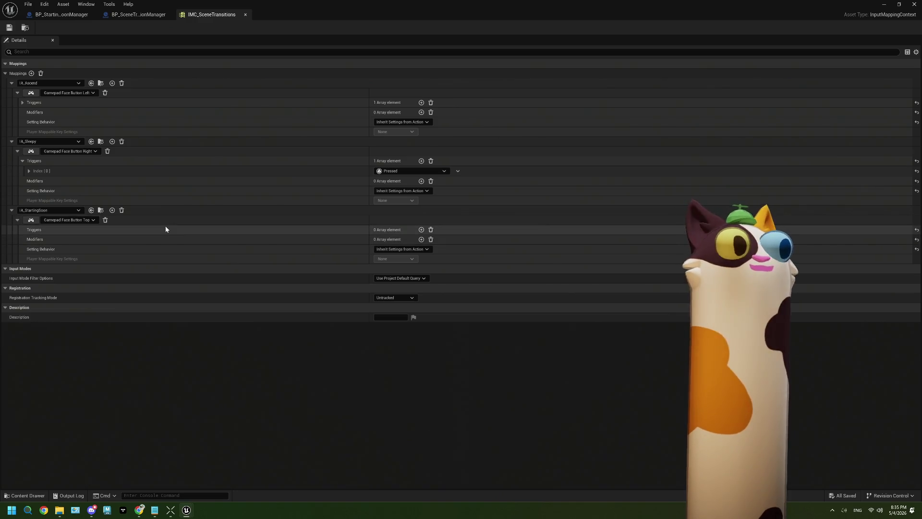
Step: Add a trigger to IA_StartingSoon's mapping and set Index [0] to Pressed, dismissing the Message Log
click(421, 229)
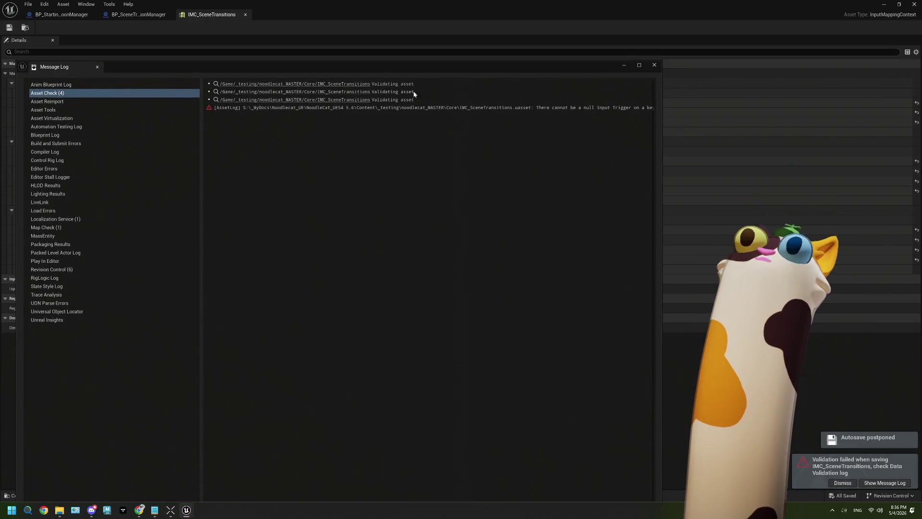
click(347, 87)
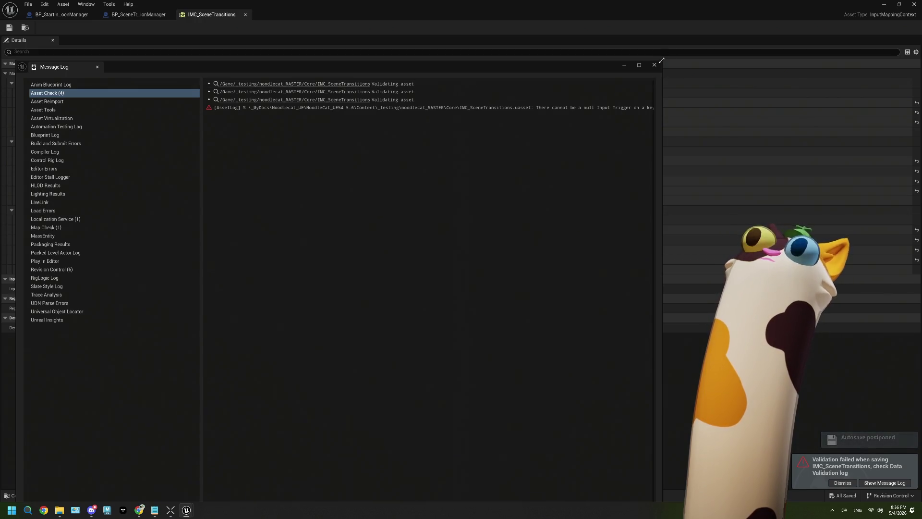
click(409, 241)
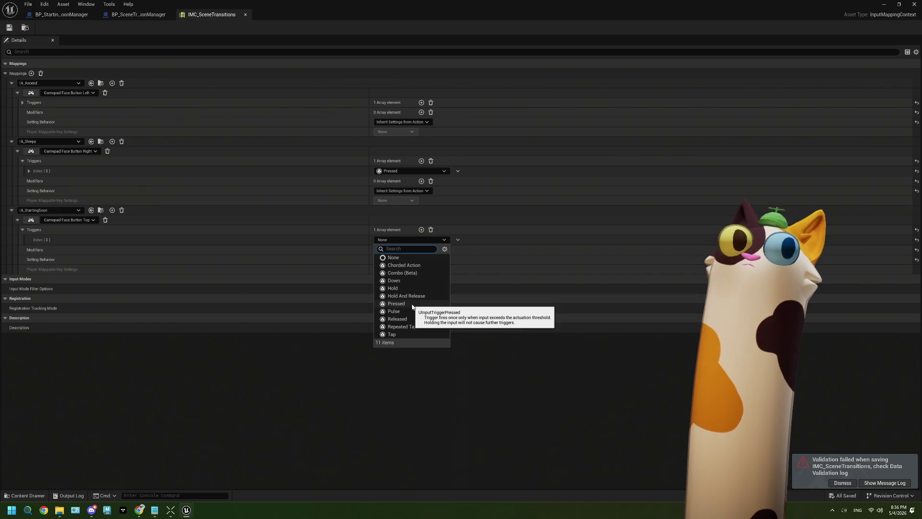
click(396, 304)
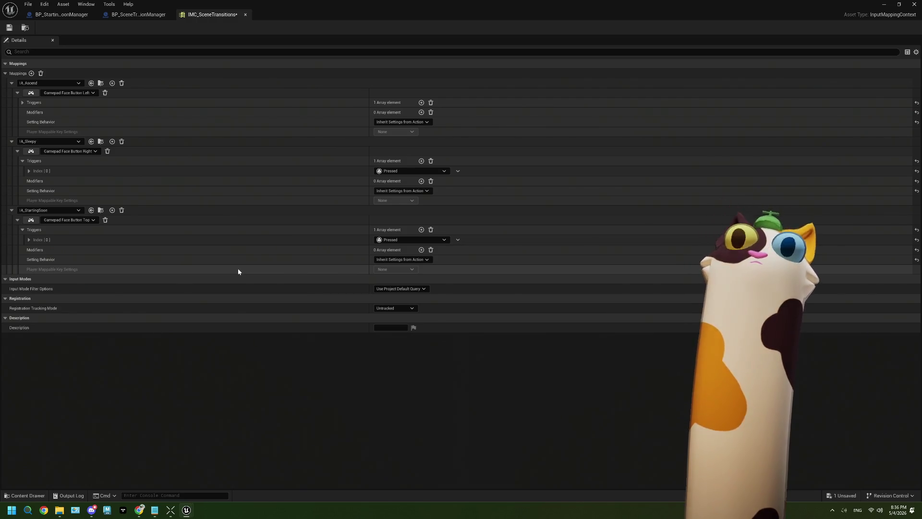
Step: Save IMC_SceneTransitions and review the latest validation entry in the Message Log
click(9, 29)
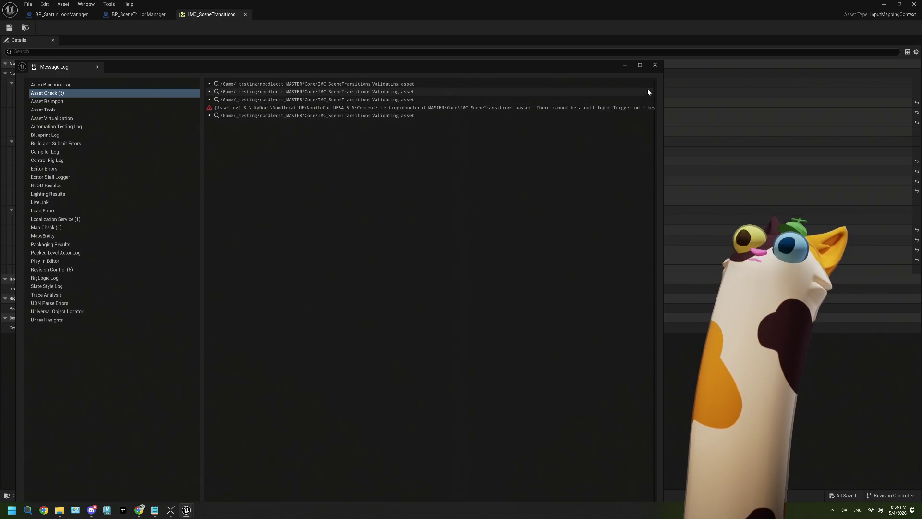
click(354, 117)
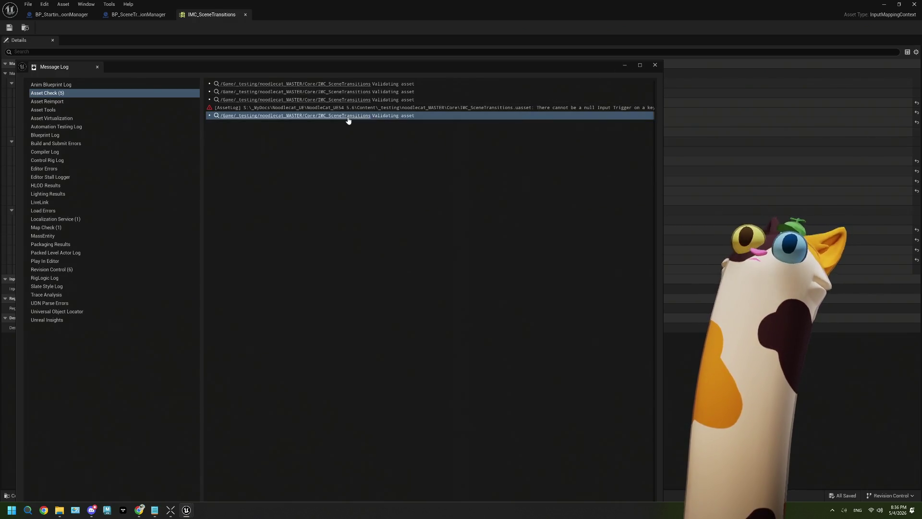
click(656, 65)
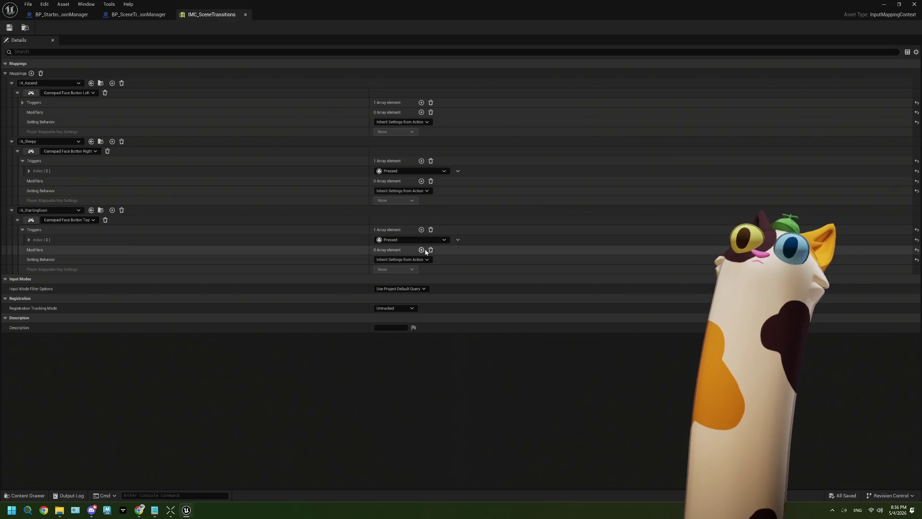
click(9, 30)
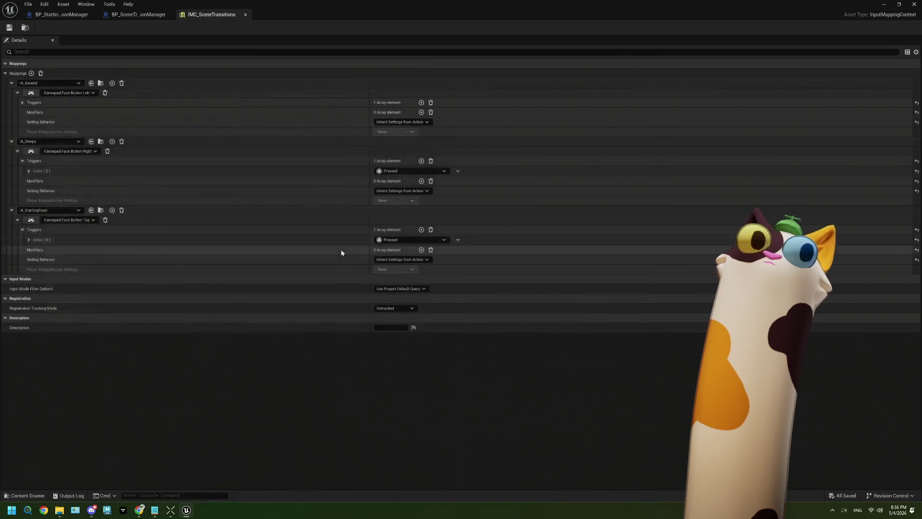
Step: Test removing the IA_StartingSoon mapping and saving, then undo the removal
click(121, 212)
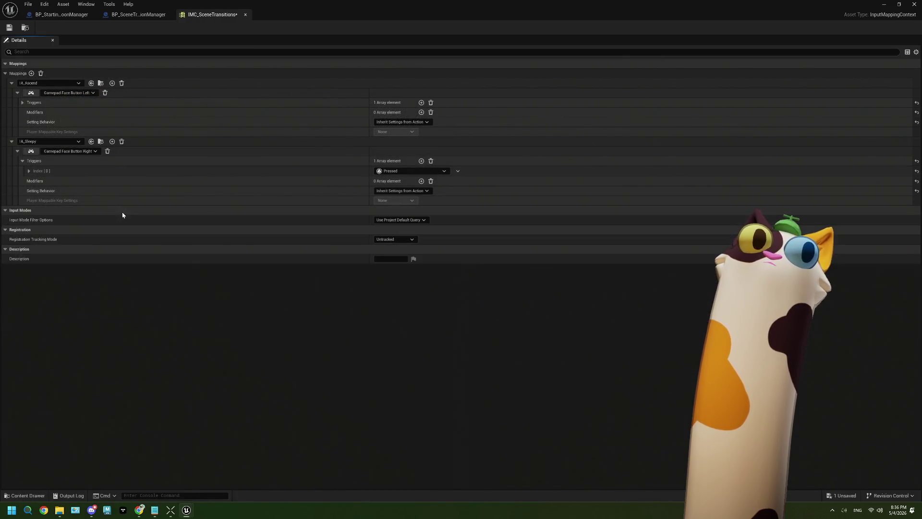
click(10, 27)
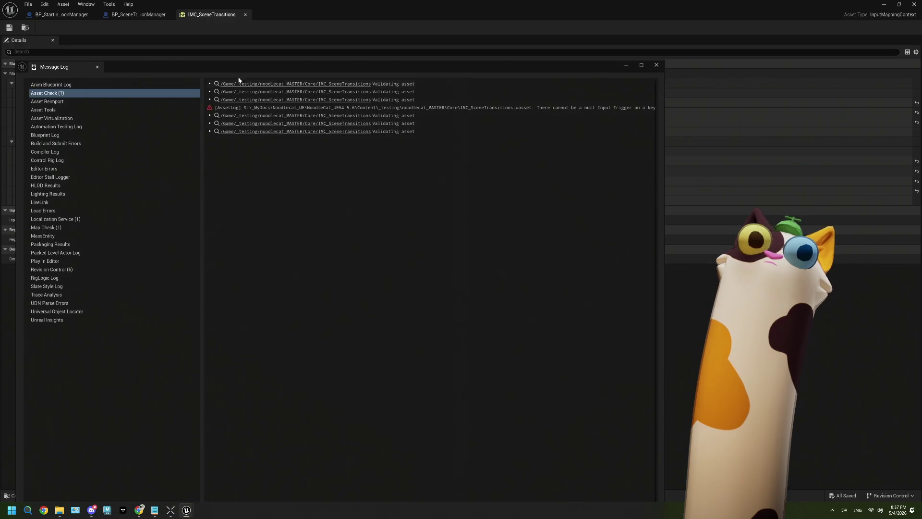
click(365, 86)
click(656, 66)
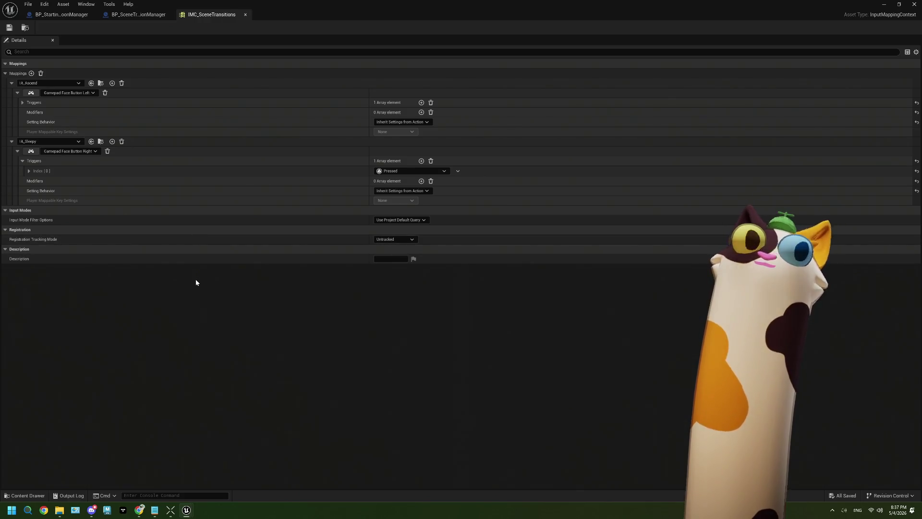
key(ctrl+z)
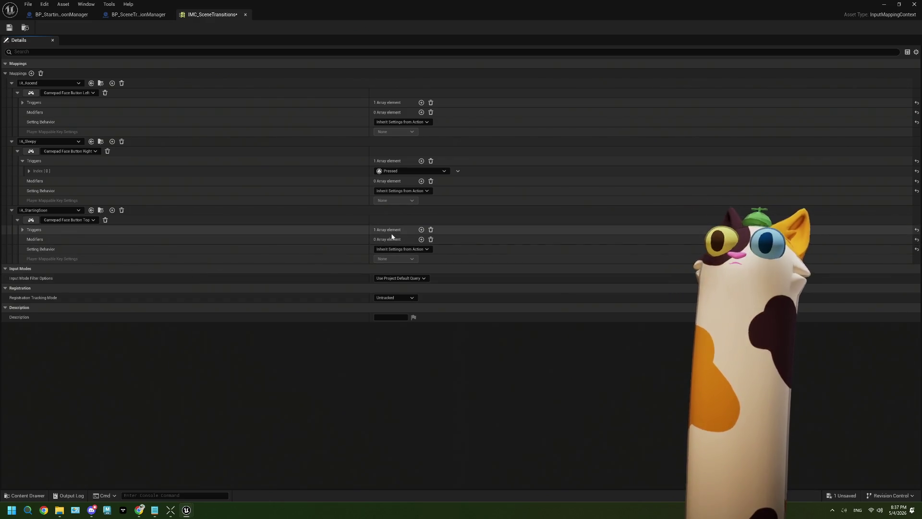
Step: Show the restored IA_StartingSoon trigger entry and save the mapping context again
click(22, 229)
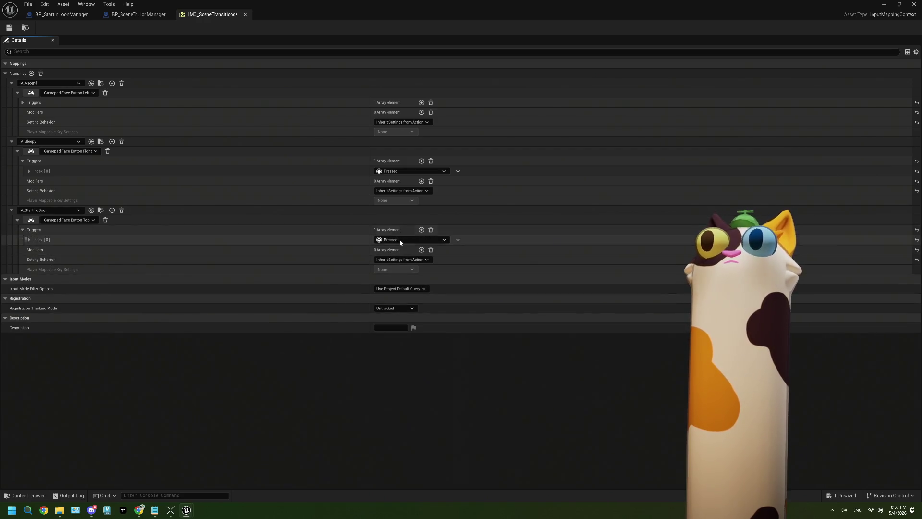
key(ctrl+s)
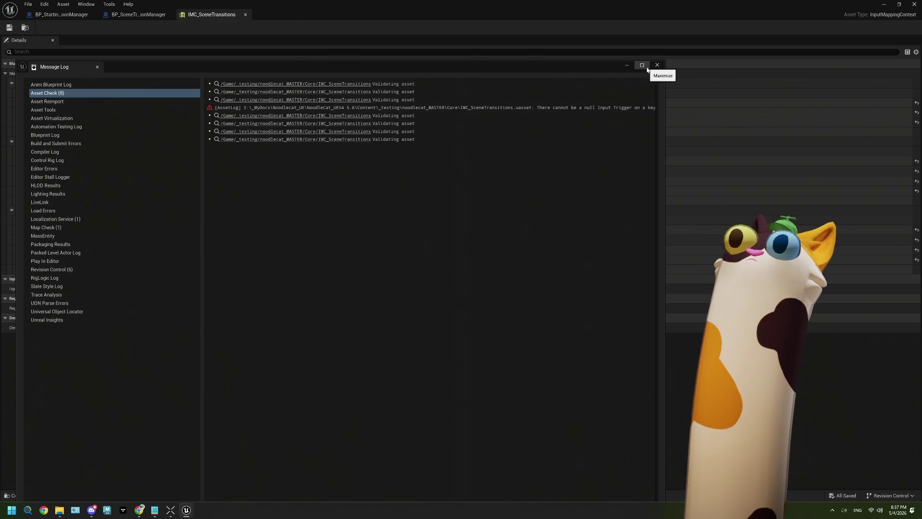
drag(512, 68, 488, 38)
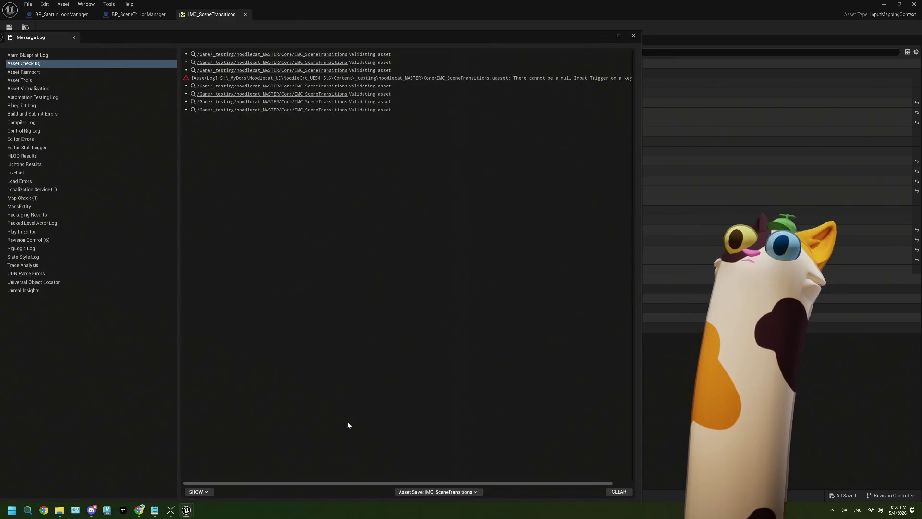
drag(339, 484, 377, 482)
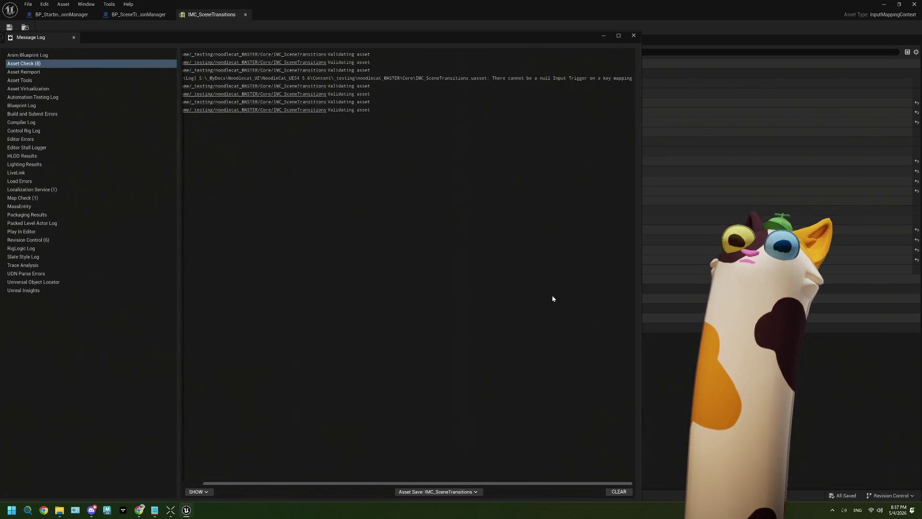
click(639, 37)
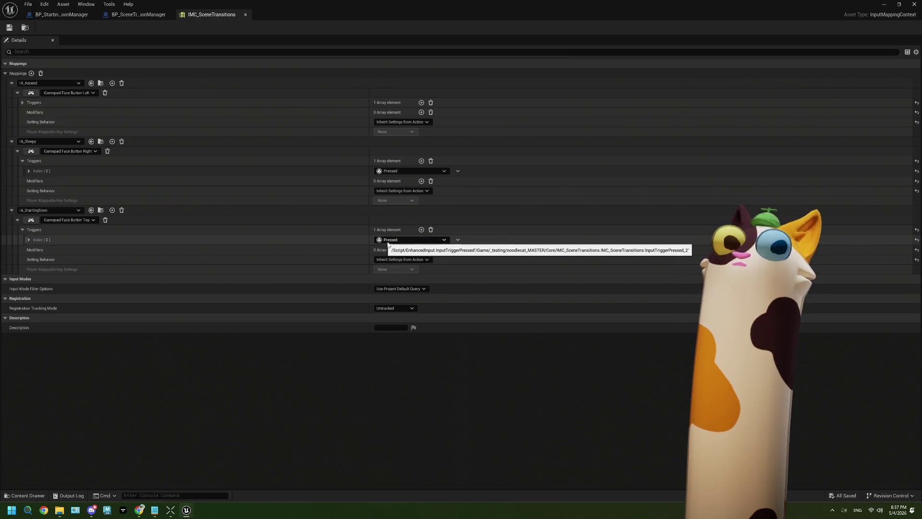
Step: Switch IA_StartingSoon's trigger to Down and save to test validation
click(413, 242)
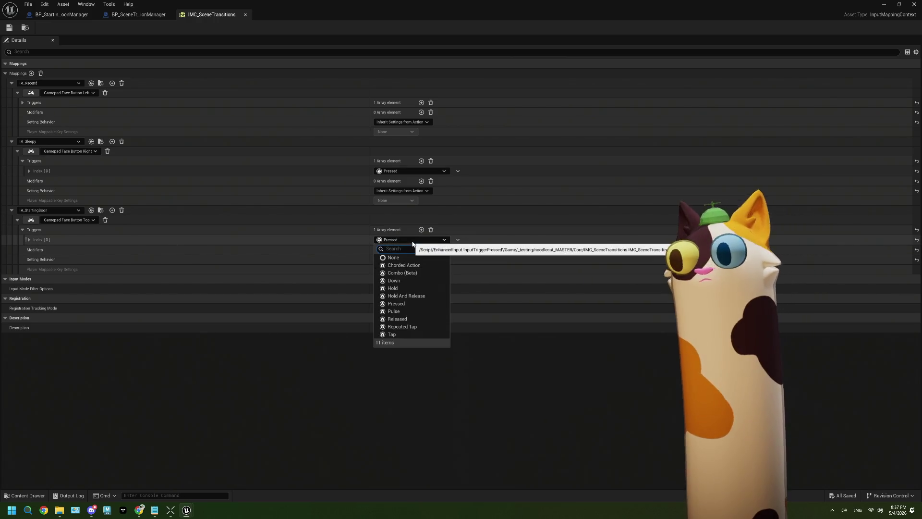
click(415, 280)
click(9, 27)
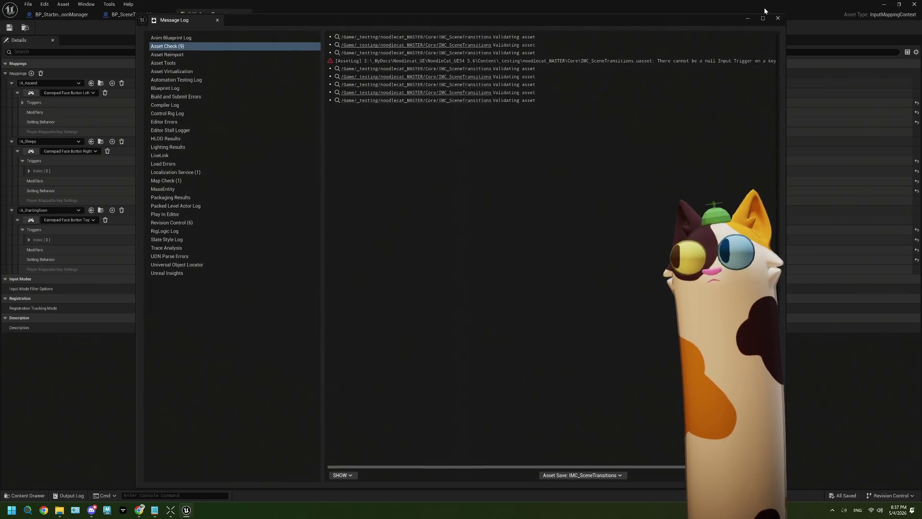
click(778, 19)
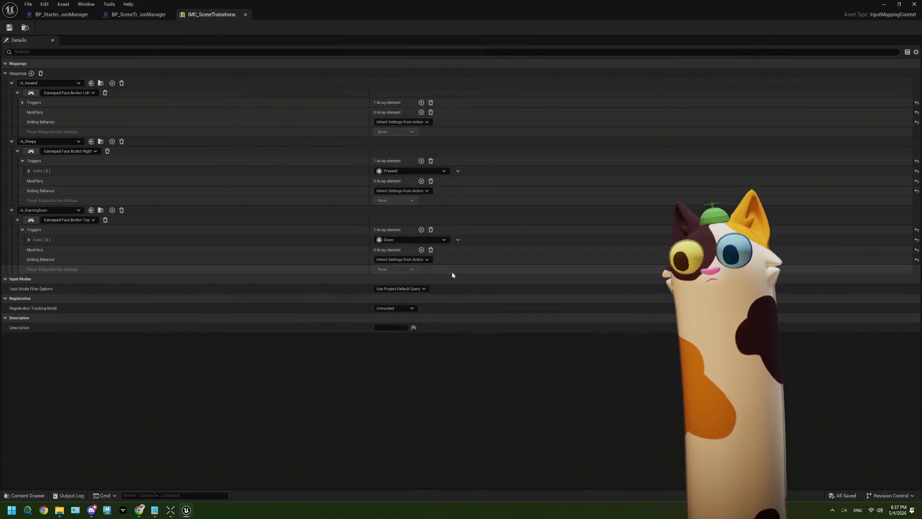
Step: Set IA_StartingSoon's trigger back to Pressed and save IMC_SceneTransitions
click(424, 240)
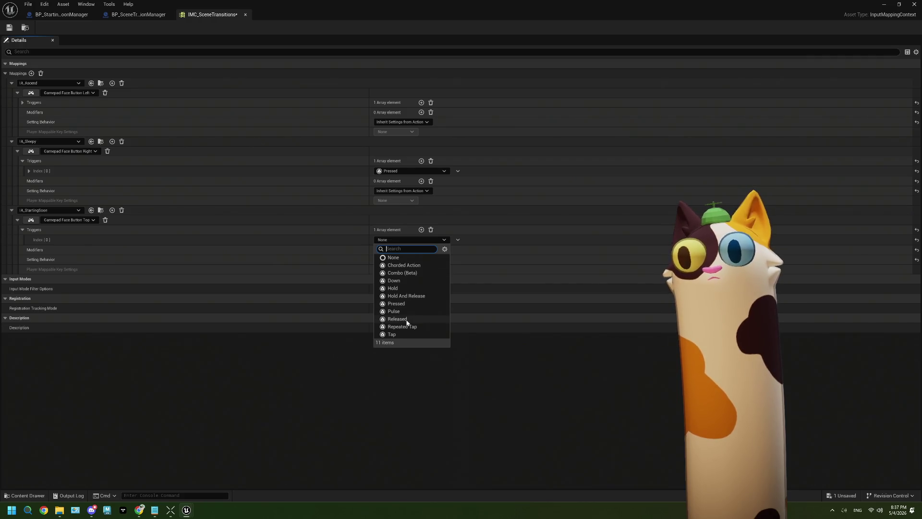
click(396, 303)
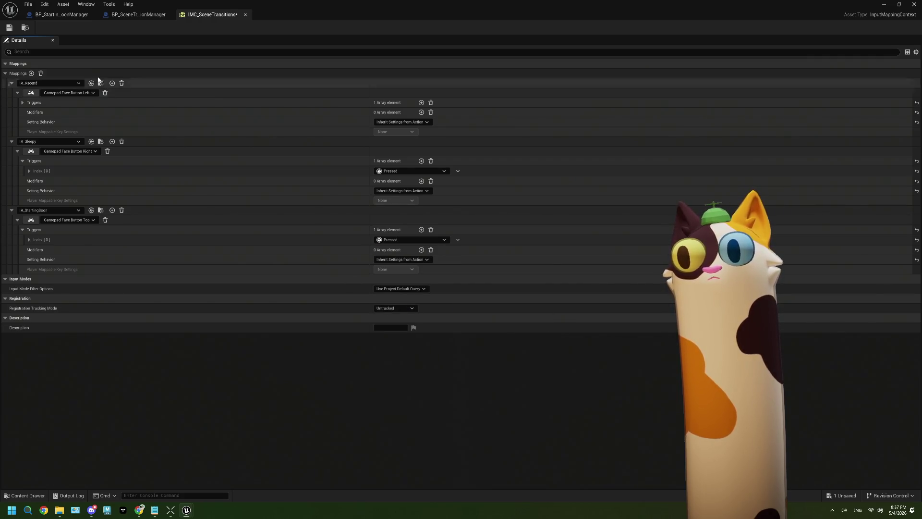
click(9, 28)
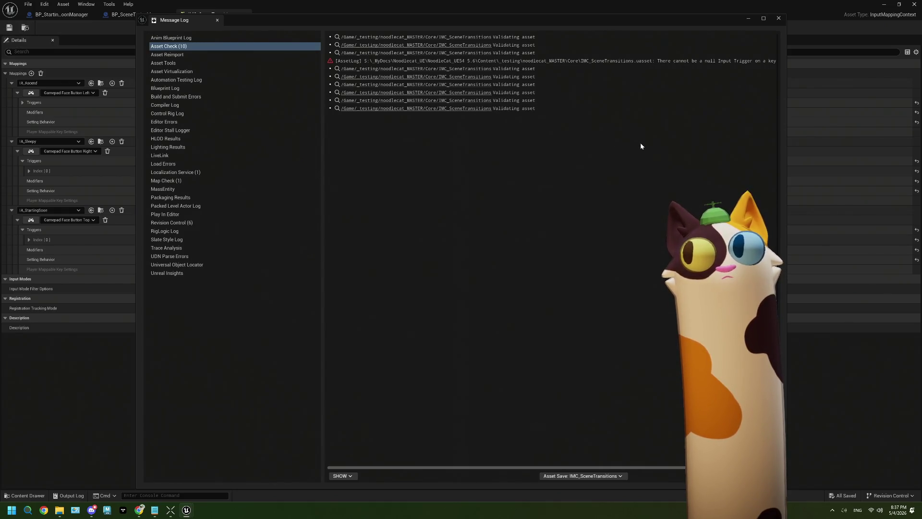
click(778, 18)
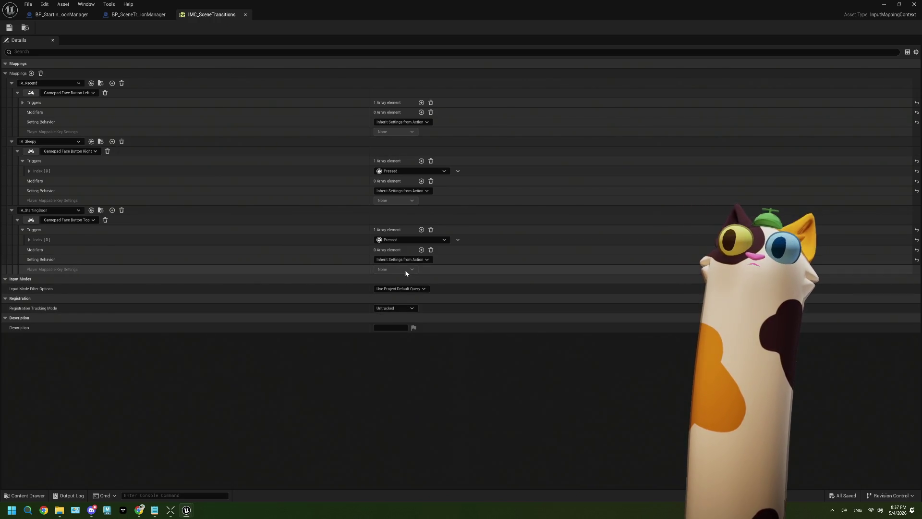
Step: Add an untyped modifier to IA_StartingSoon and save the mapping context
click(426, 260)
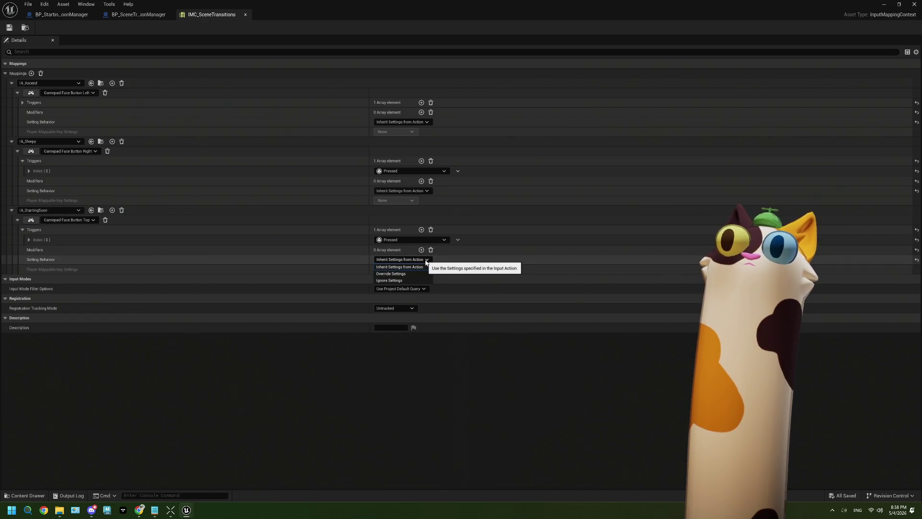
click(425, 262)
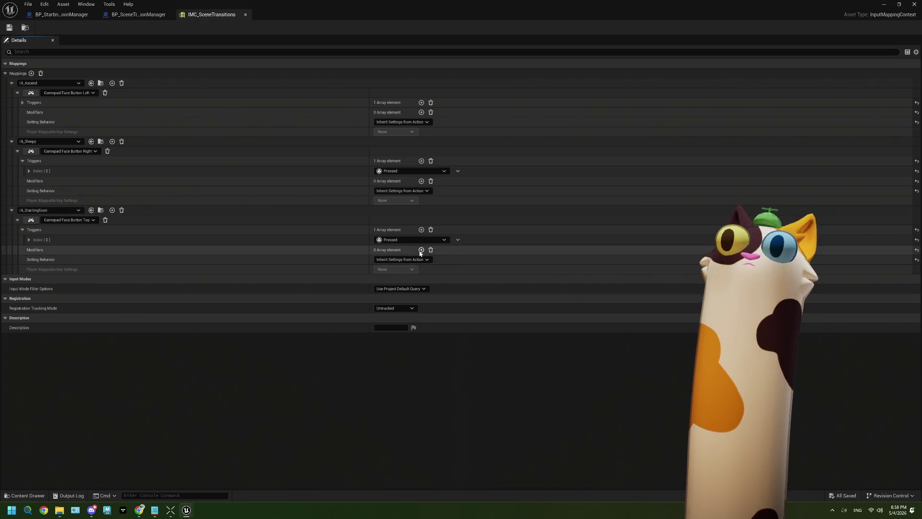
click(421, 250)
click(416, 259)
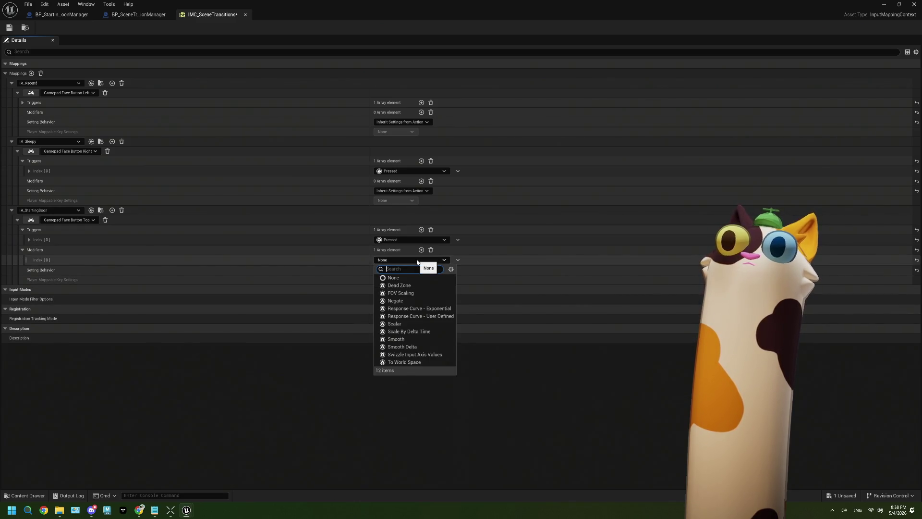
key(Escape)
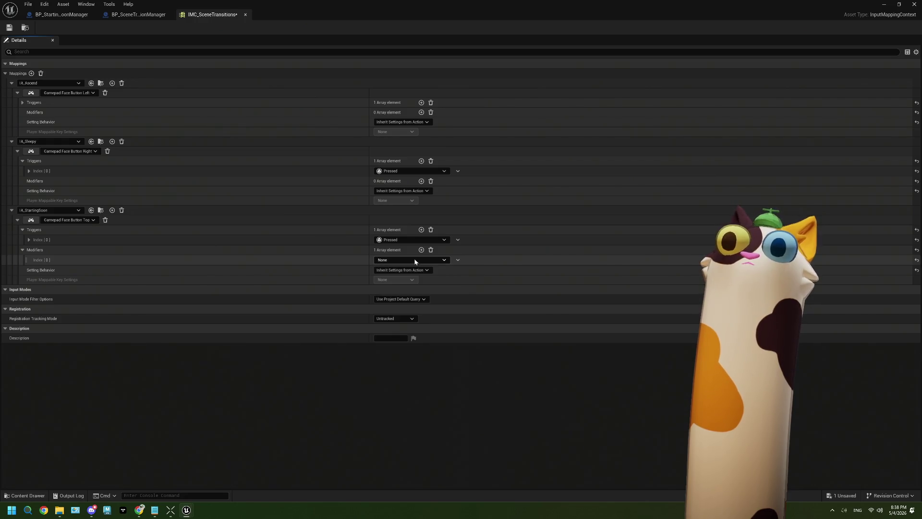
click(9, 29)
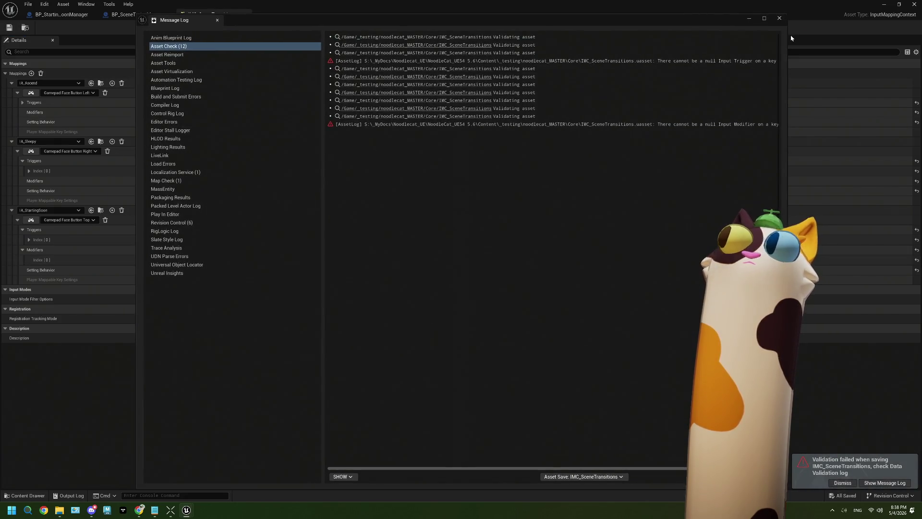
click(774, 22)
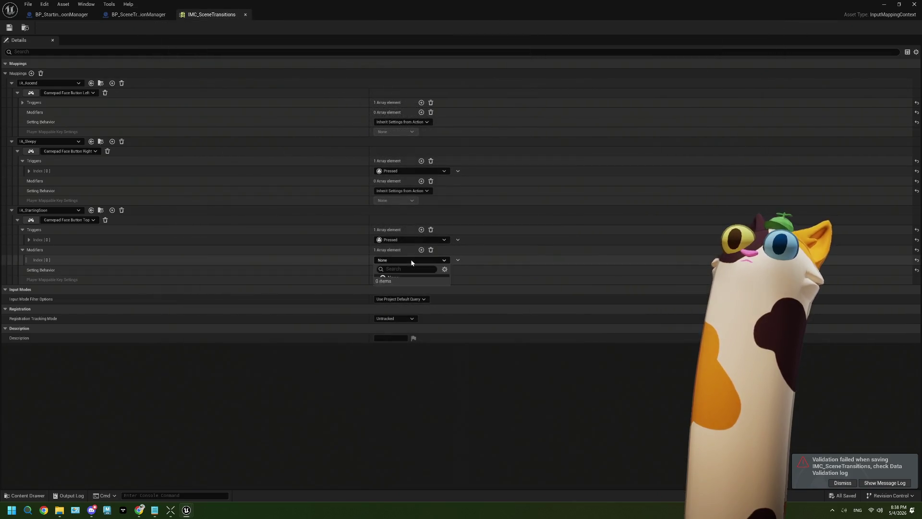
Step: Set the Modifiers Index [0] to Dead Zone and save again
click(411, 260)
click(413, 287)
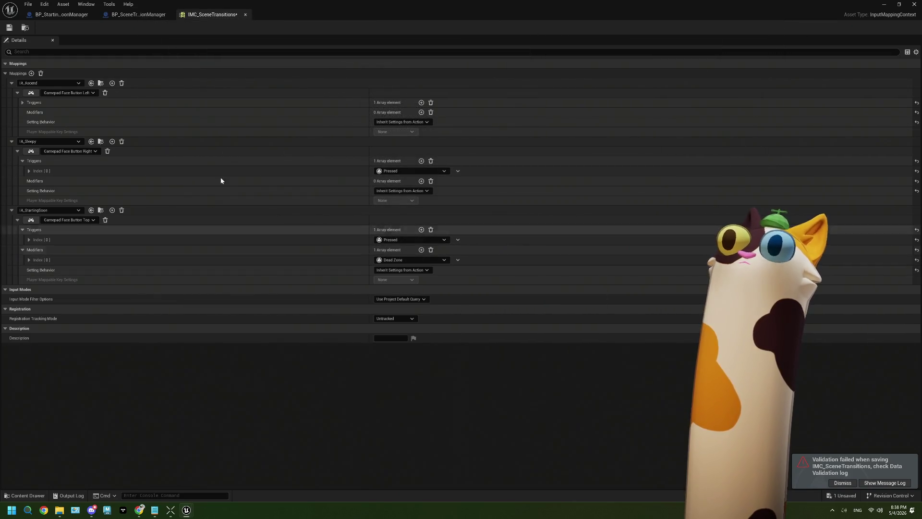
click(7, 30)
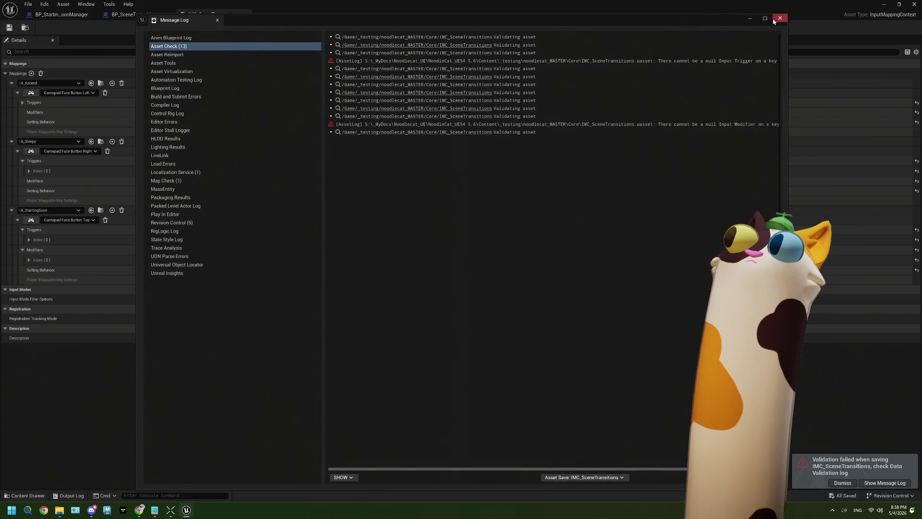
click(775, 20)
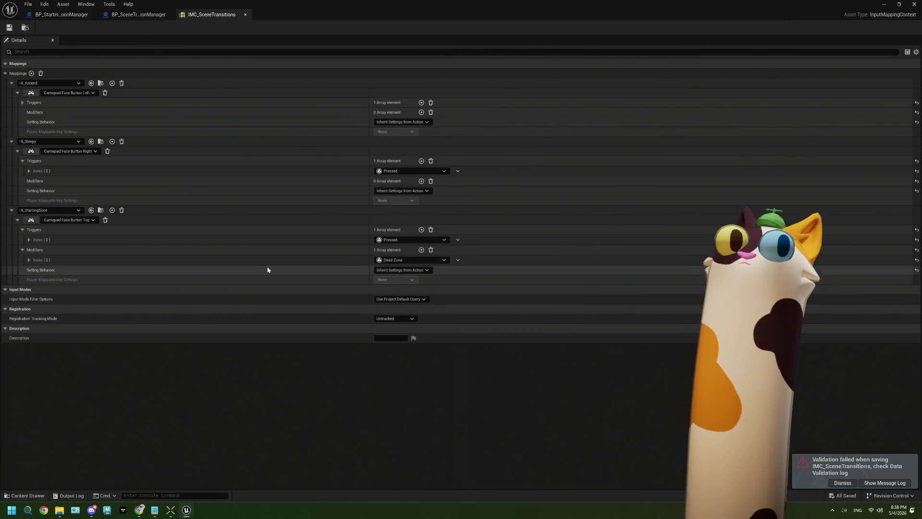
Step: Delete the Dead Zone modifier, save, and close the Message Log
click(431, 250)
click(9, 27)
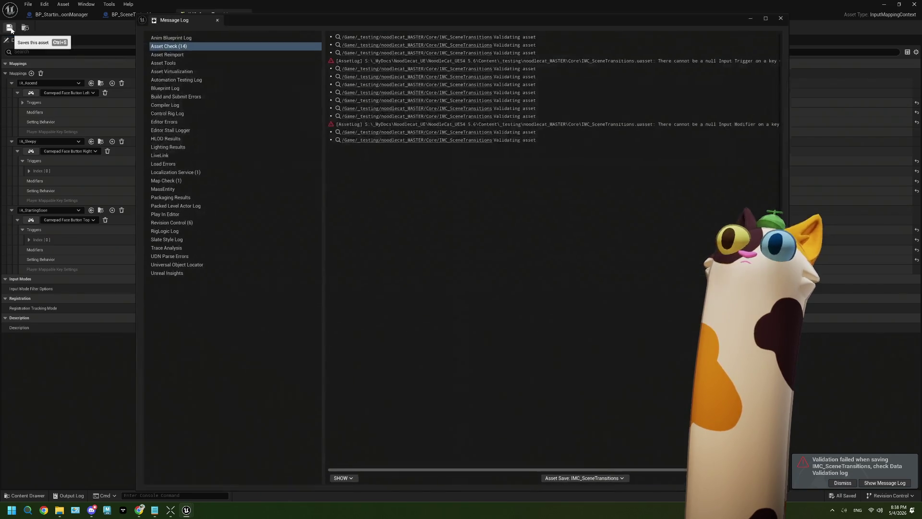
click(786, 19)
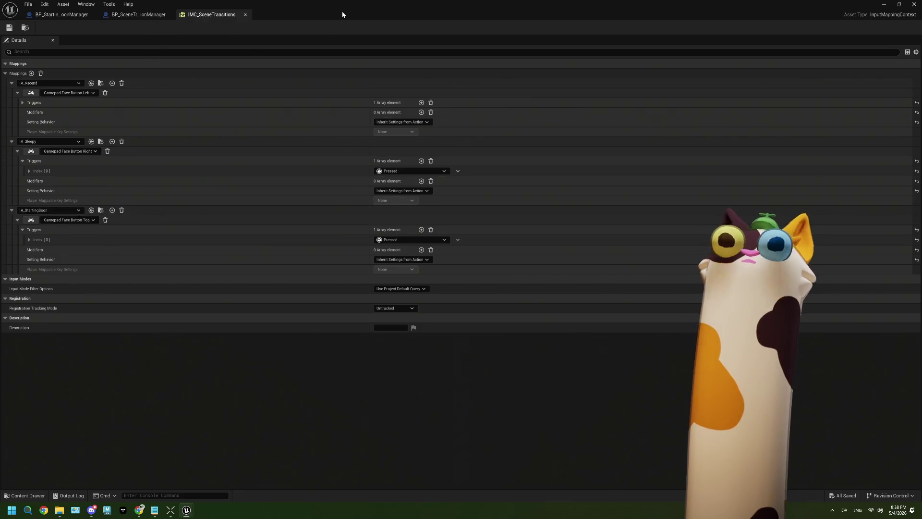
Step: Open IA_StartingSoon from the Content Browser's IA folder in a full-screen editor
mouse_move(342, 10)
mouse_down()
mouse_move(355, 346)
mouse_move(336, 452)
mouse_up()
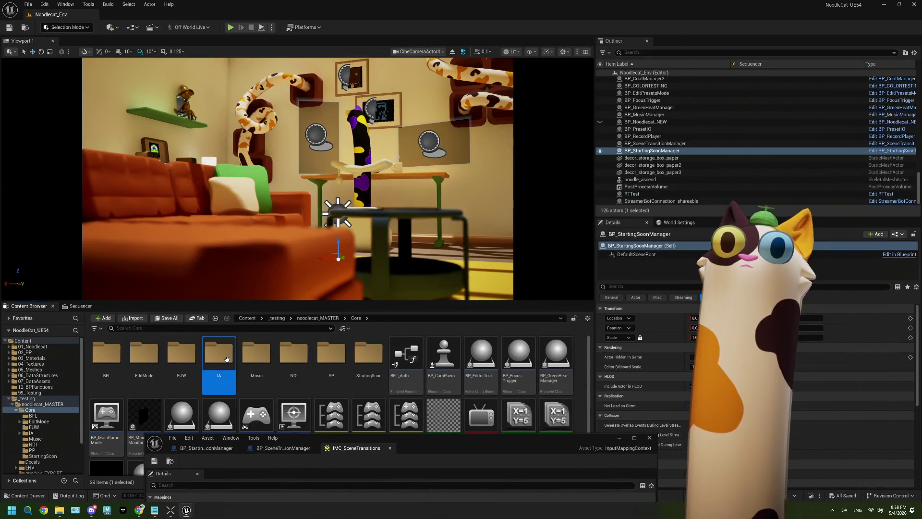
double_click(220, 356)
click(452, 365)
double_click(452, 365)
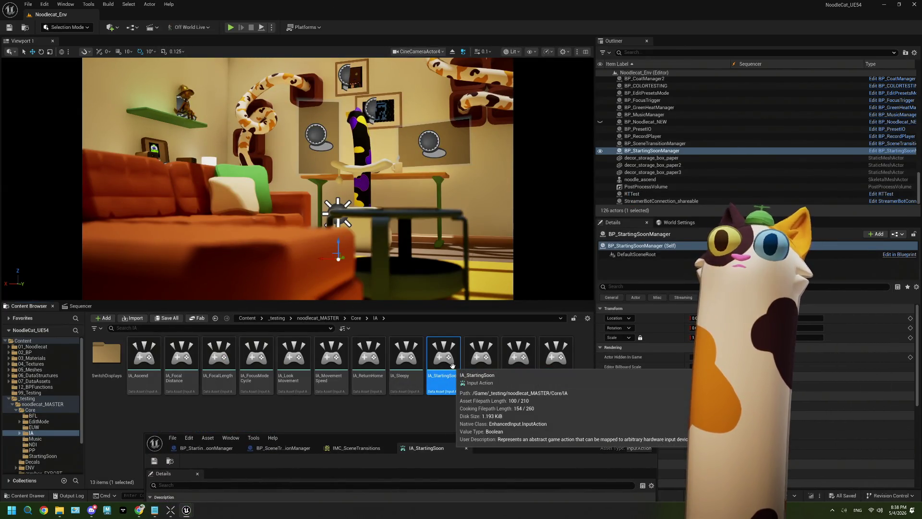
double_click(488, 441)
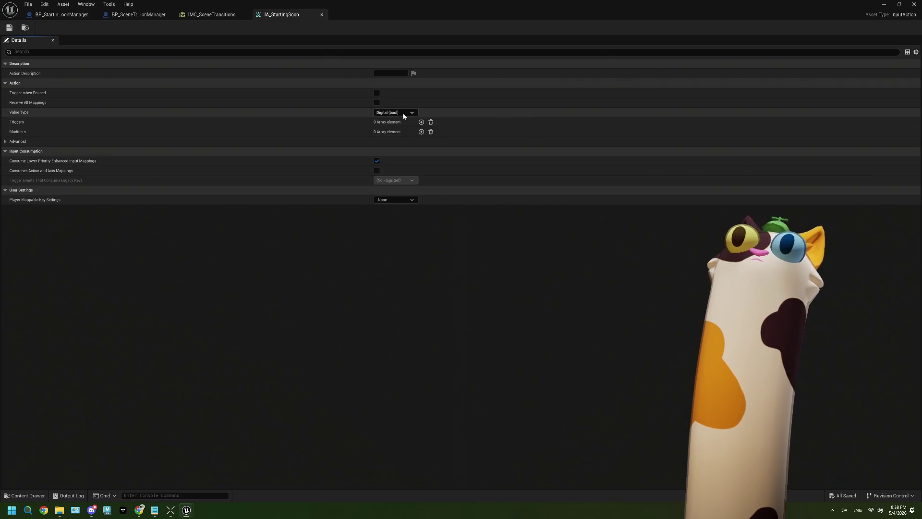
Step: Add and then remove a trigger so IA_StartingSoon has none, then return to IMC_SceneTransitions
click(421, 122)
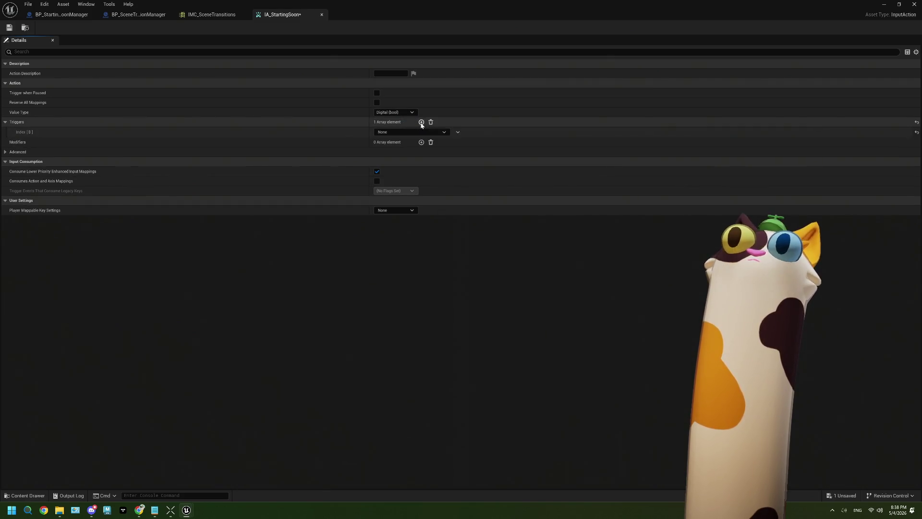
click(424, 132)
click(423, 132)
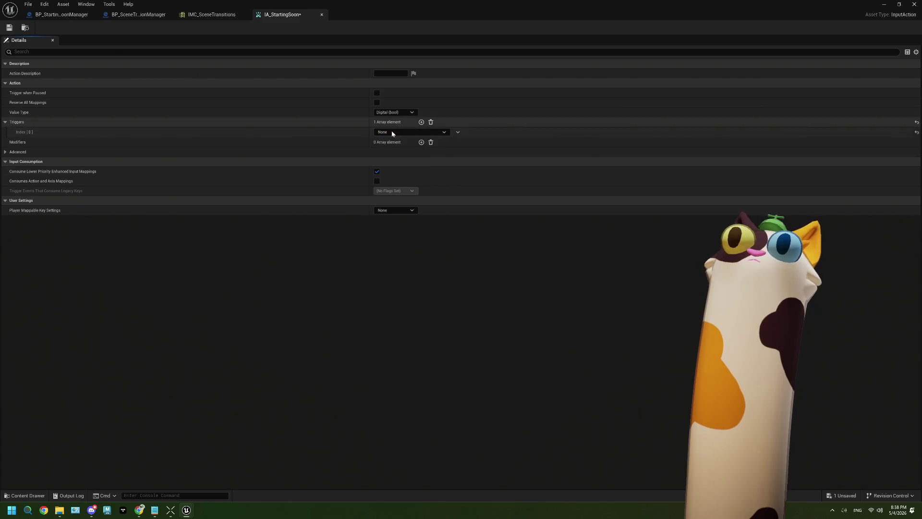
click(430, 123)
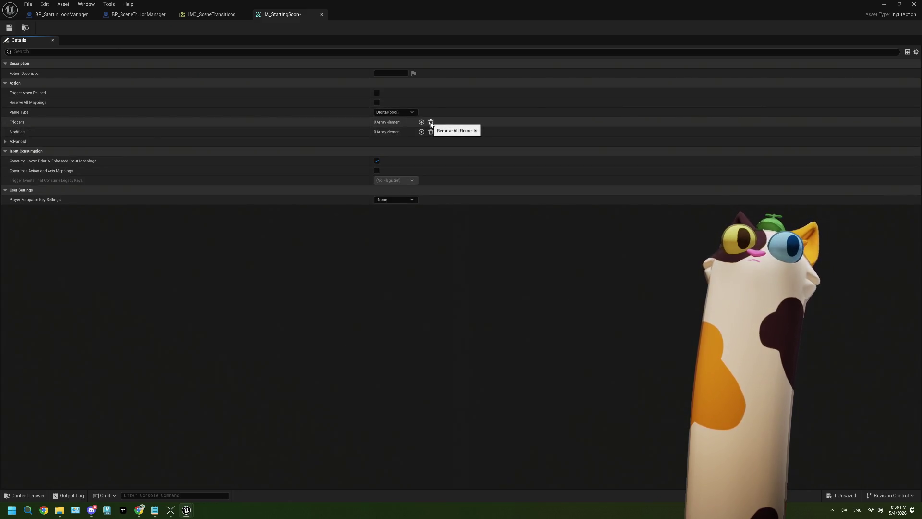
click(8, 144)
click(8, 145)
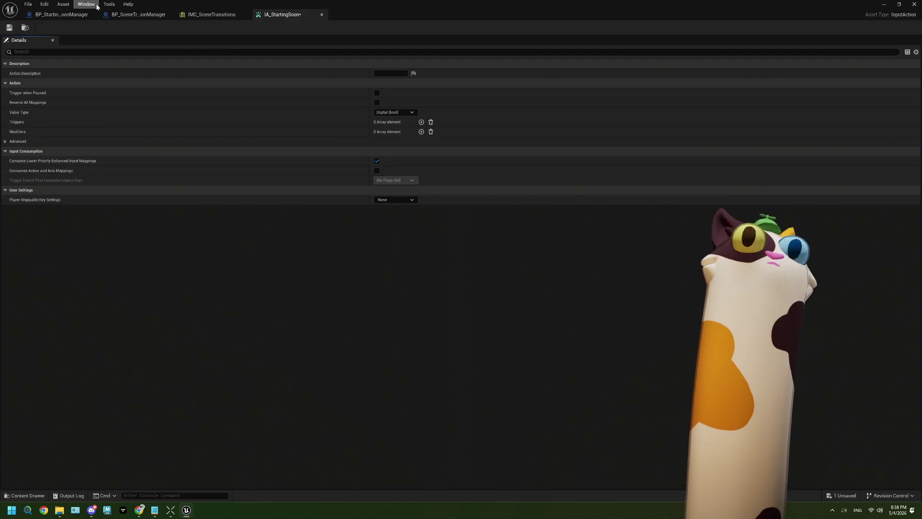
click(205, 16)
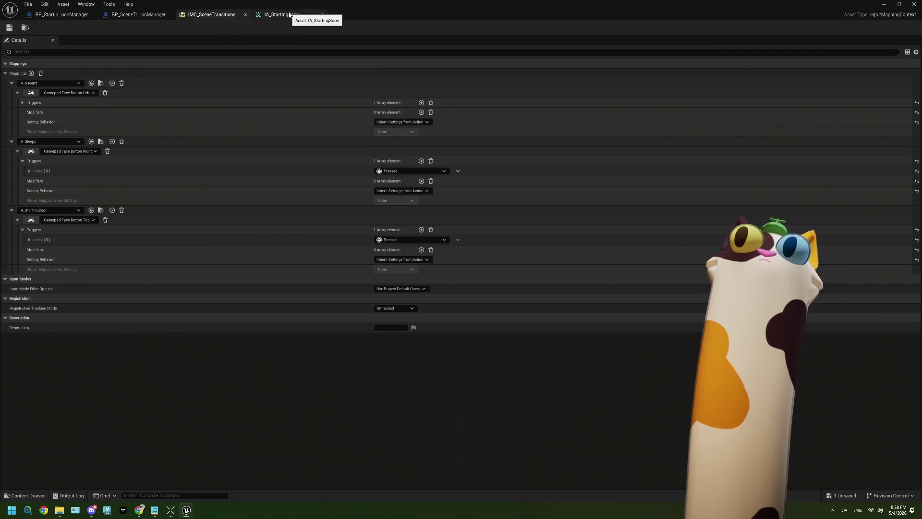
Step: Open IMC_SceneTransitions in the Property Matrix and close its Grid panel
click(910, 52)
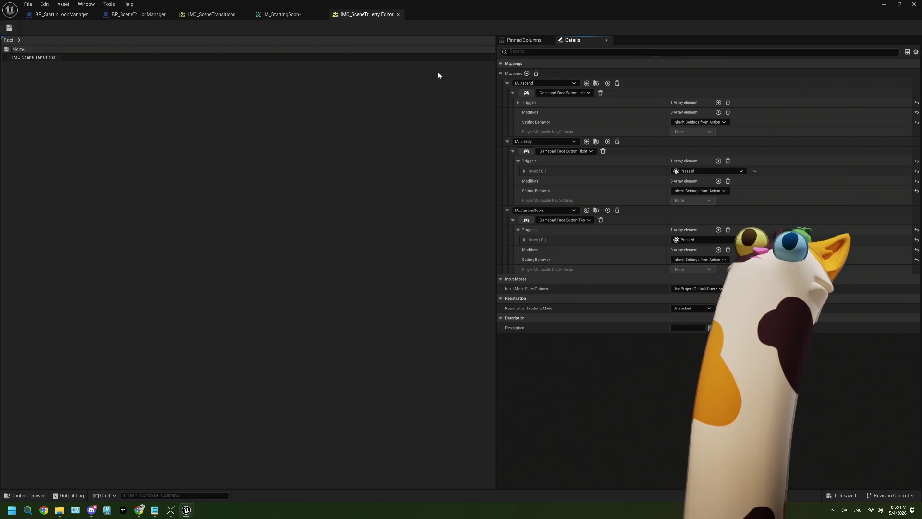
click(914, 53)
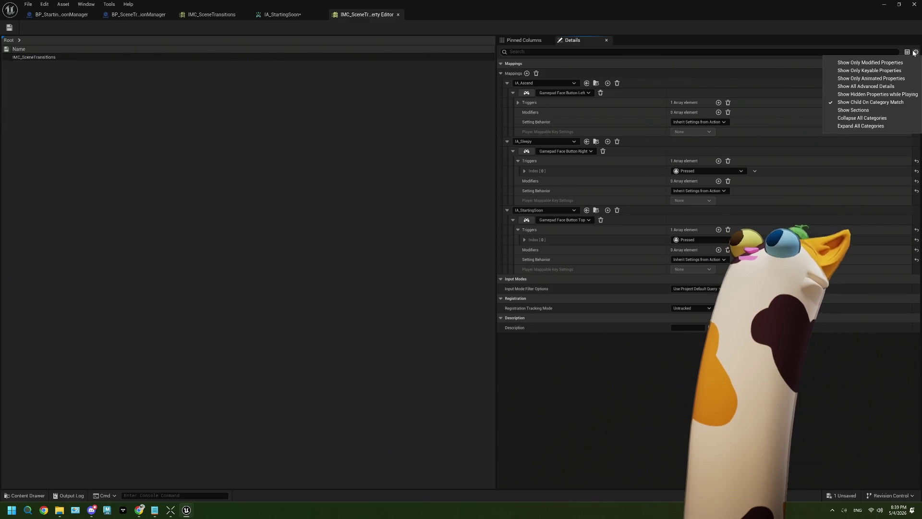
click(914, 53)
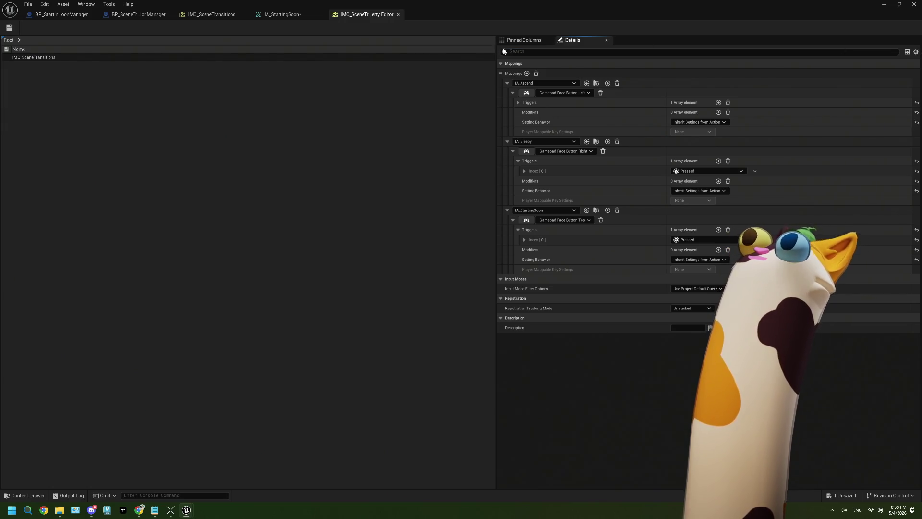
click(4, 40)
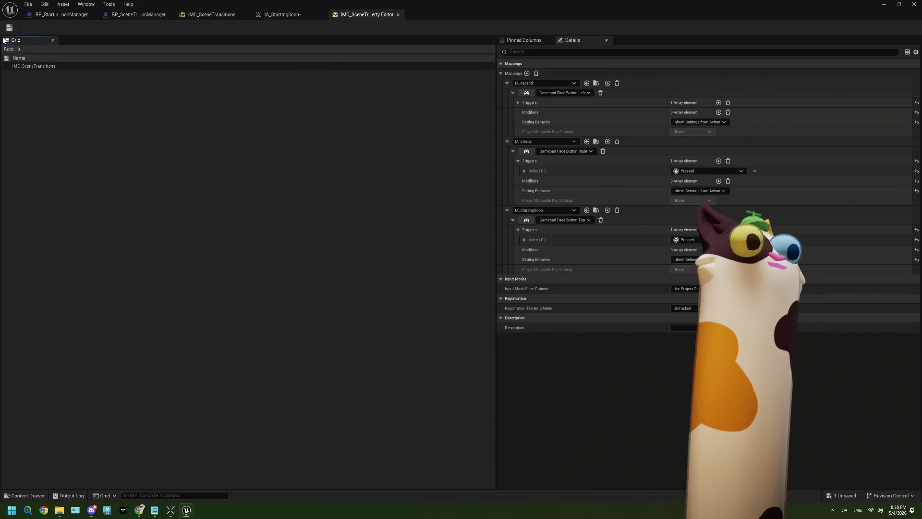
click(53, 41)
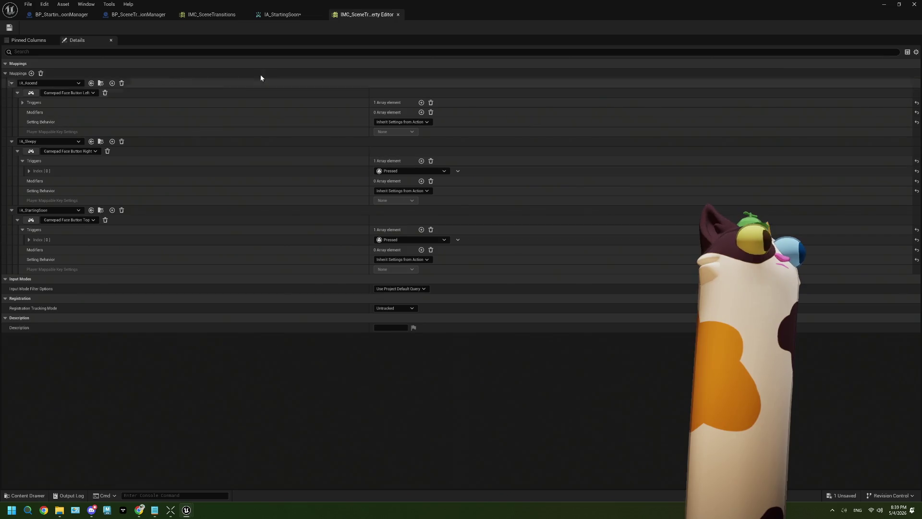
click(283, 15)
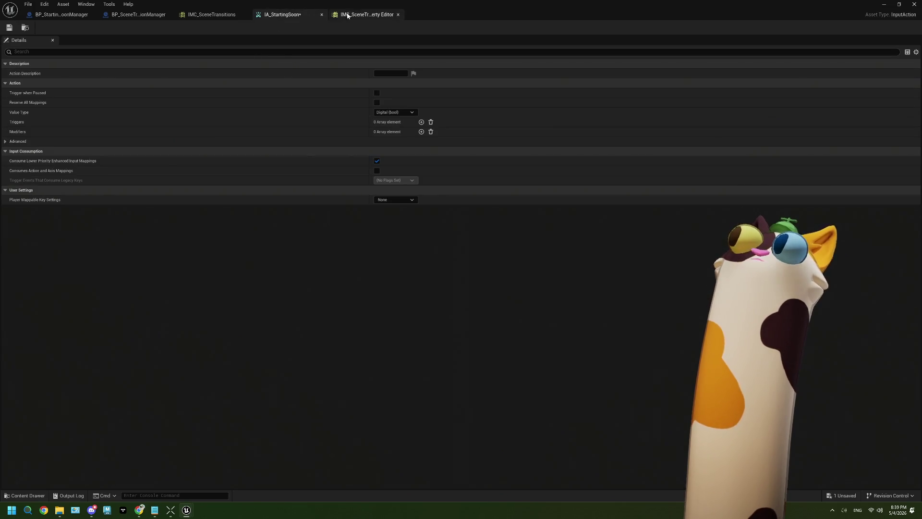
click(366, 15)
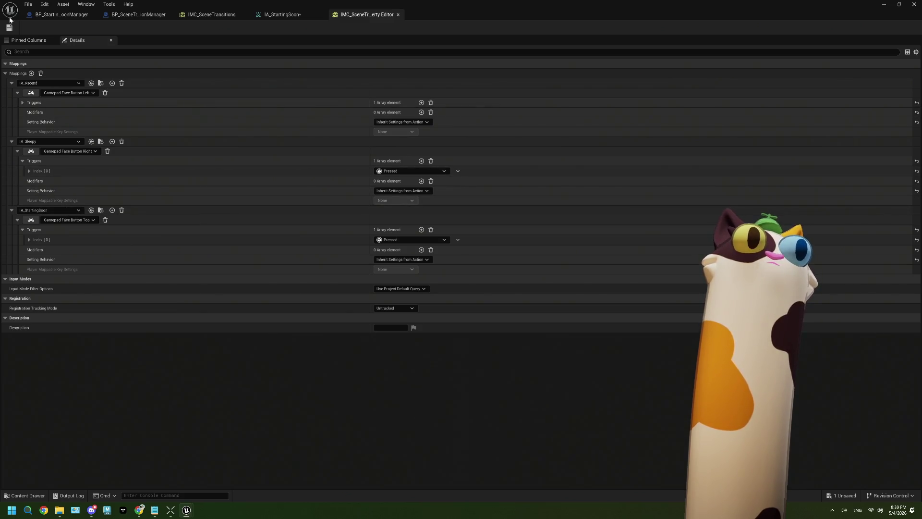
click(15, 29)
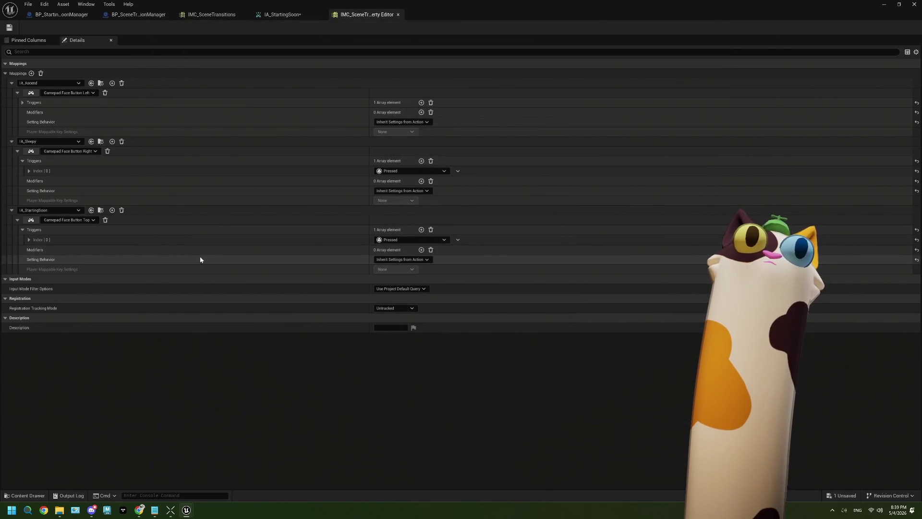
Step: In Pinned Columns, expand Mappings > Index [2] > Triggers to show the Pressed trigger
click(33, 42)
click(10, 74)
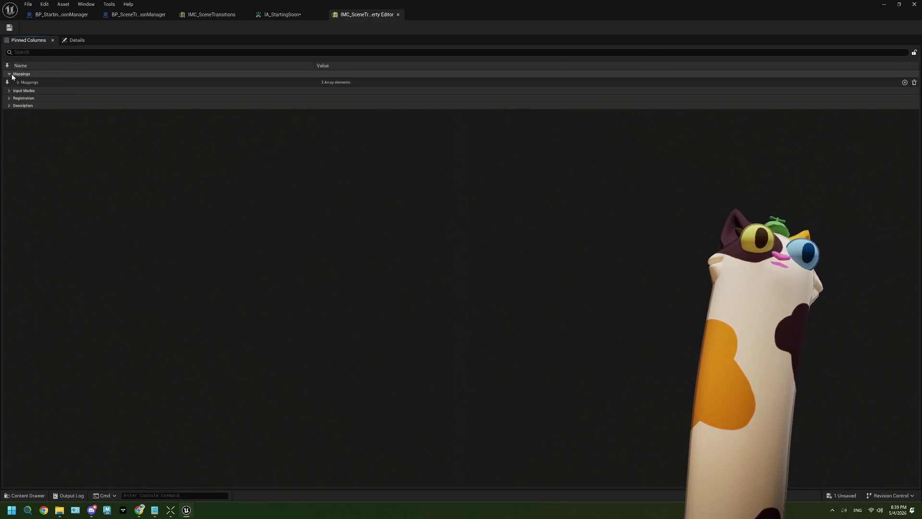
click(18, 83)
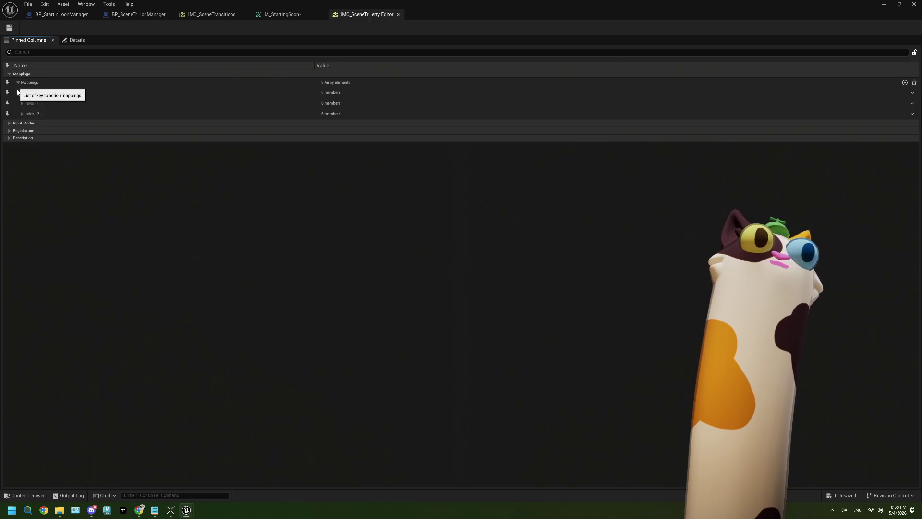
click(22, 114)
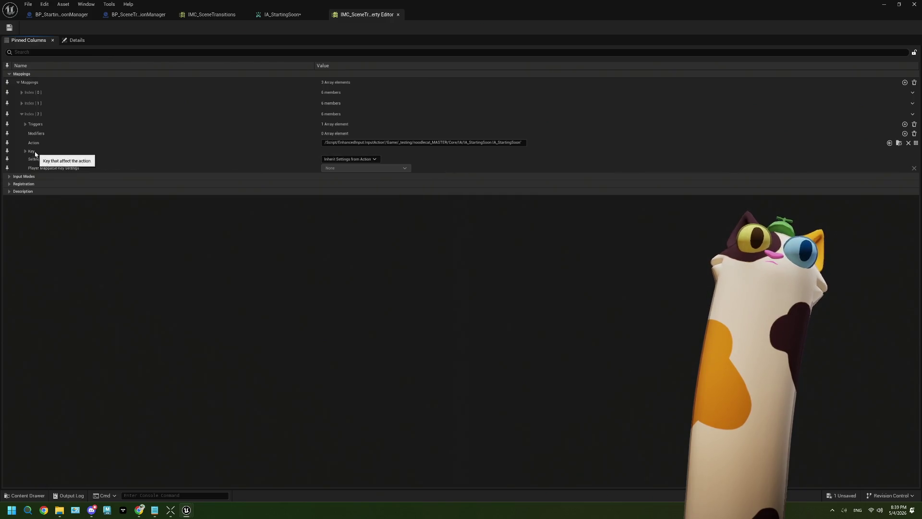
click(25, 124)
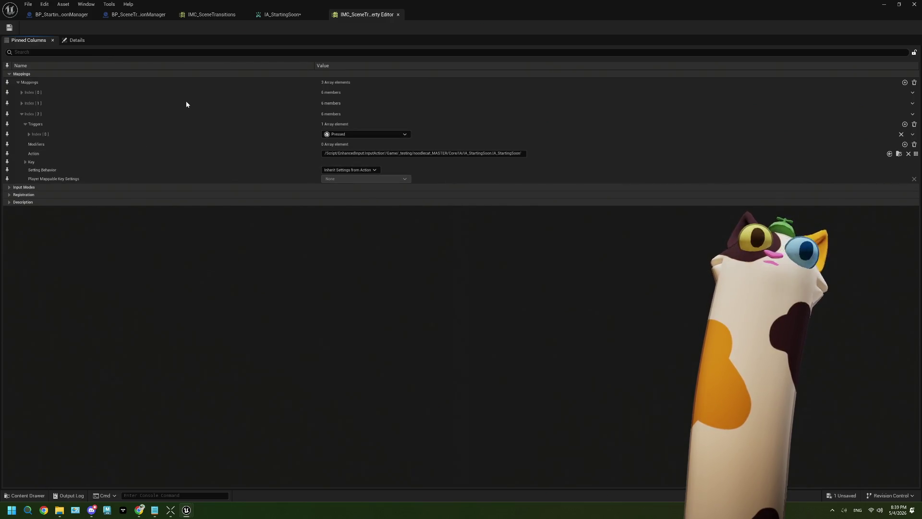